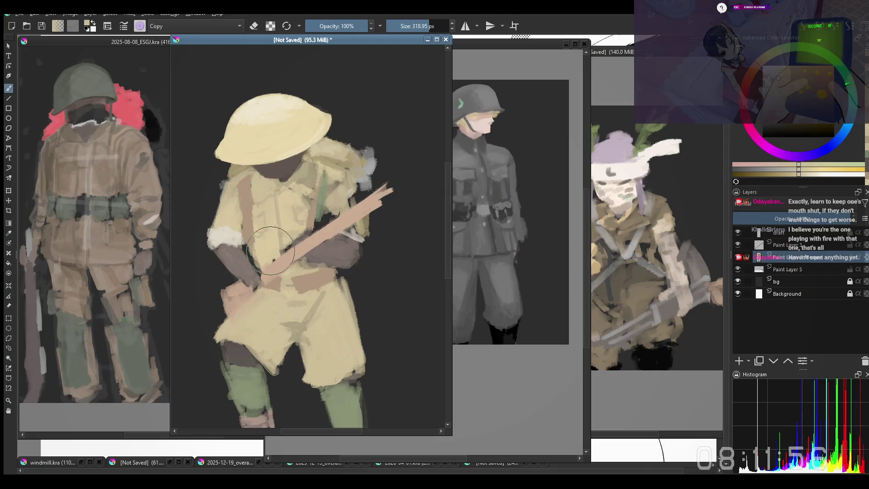
With a smaller brush and mirrored view, block in the shirt and strap, undoing a stray stroke
key("bracketleft")
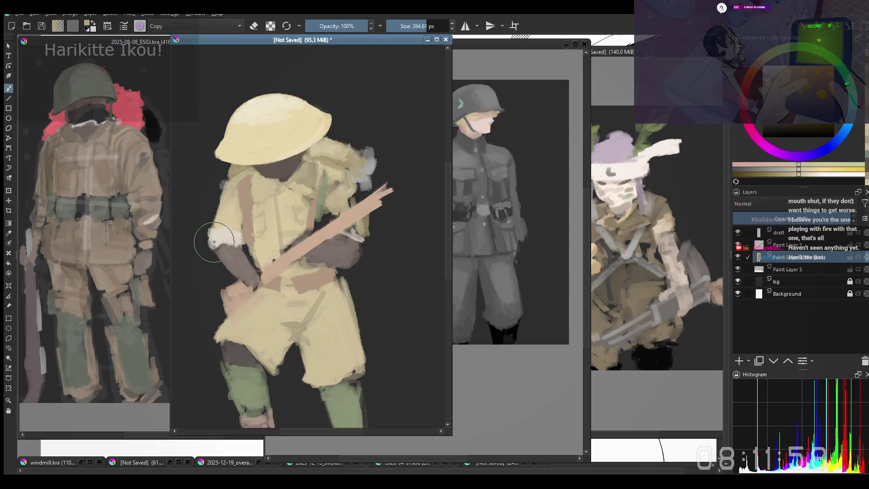
key("bracketleft")
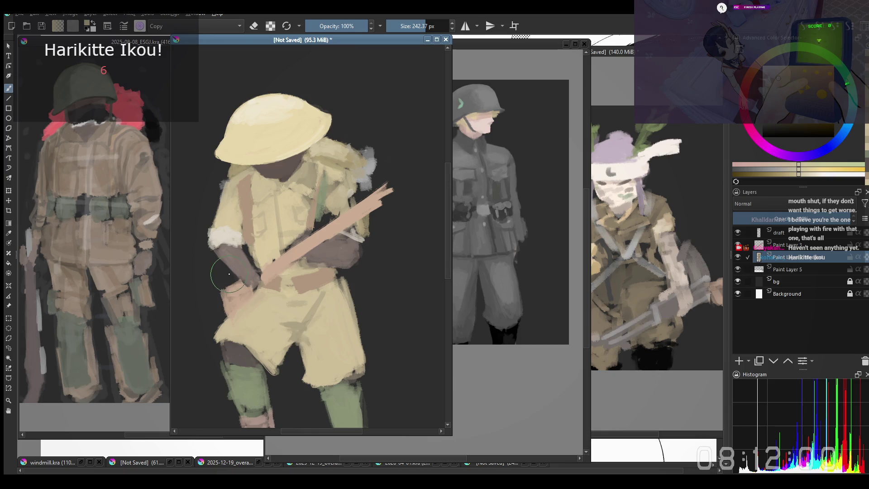
key("m")
left_click_drag(360, 246, 353, 245)
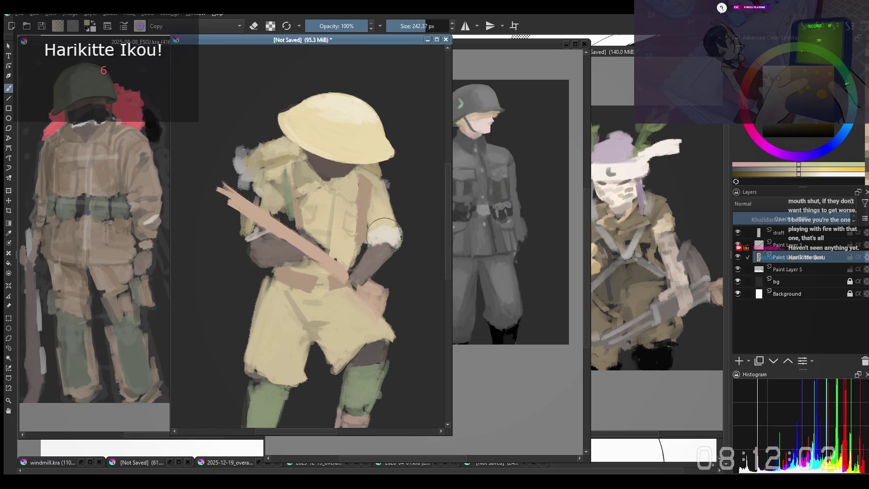
key("bracketleft")
key("bracketleft")
key("bracketleft")
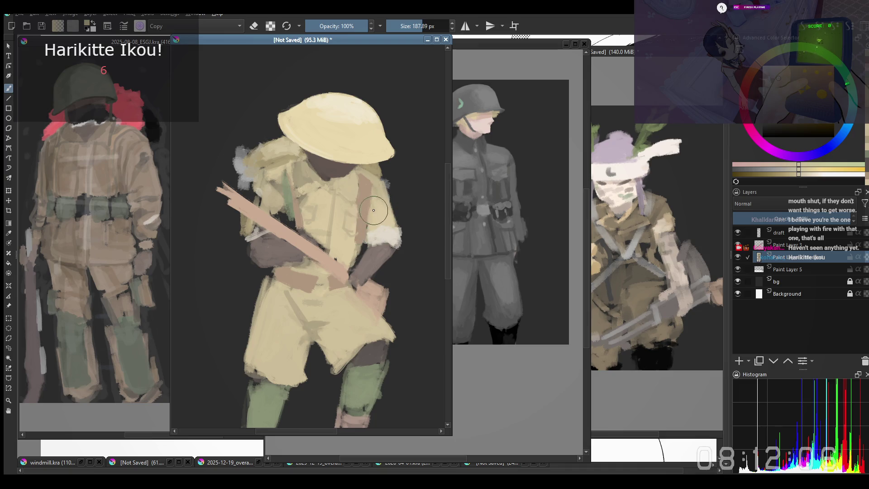
key("bracketleft")
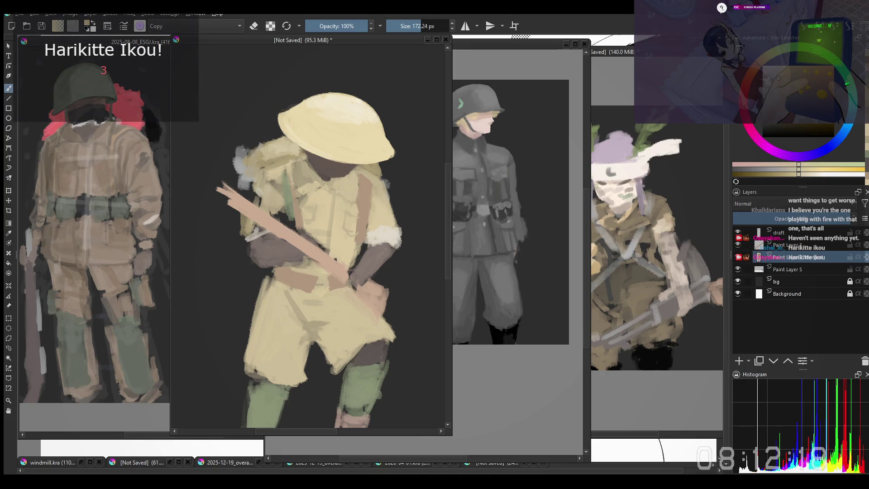
key("ctrl+z")
key("ctrl+z")
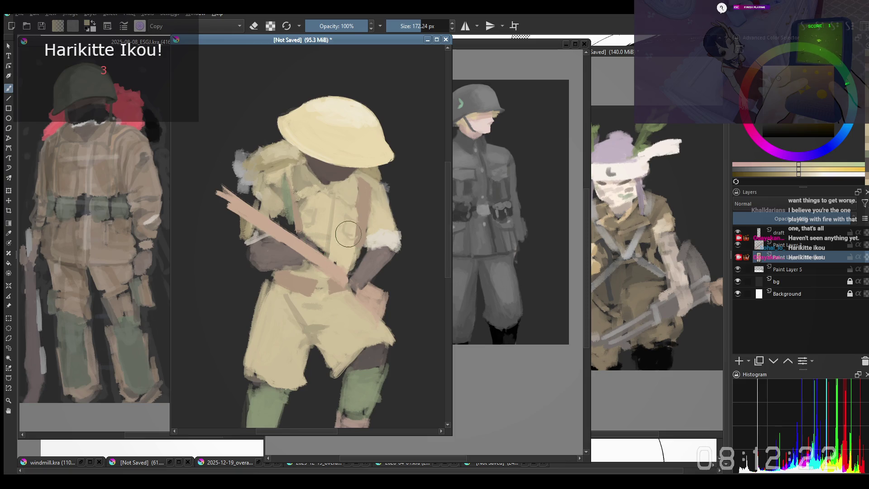
Refine the collar and shoulder strap with progressively finer strokes, unmirroring the view
key("bracketleft")
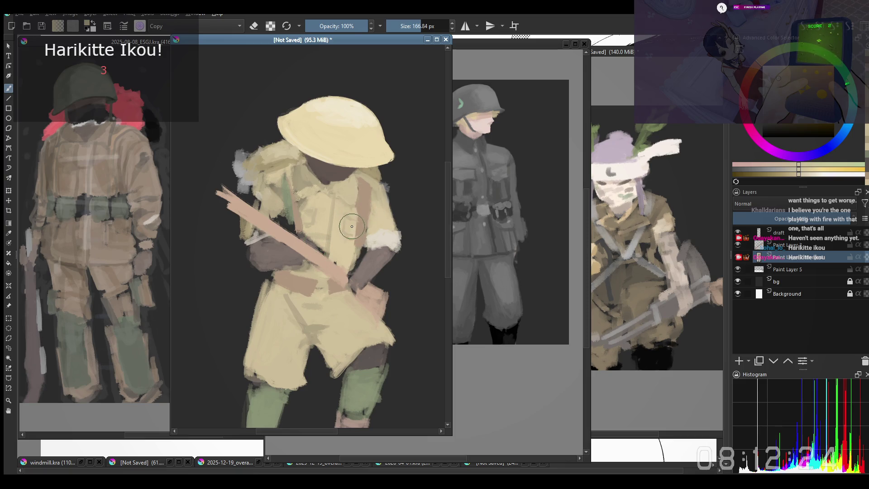
key("bracketleft")
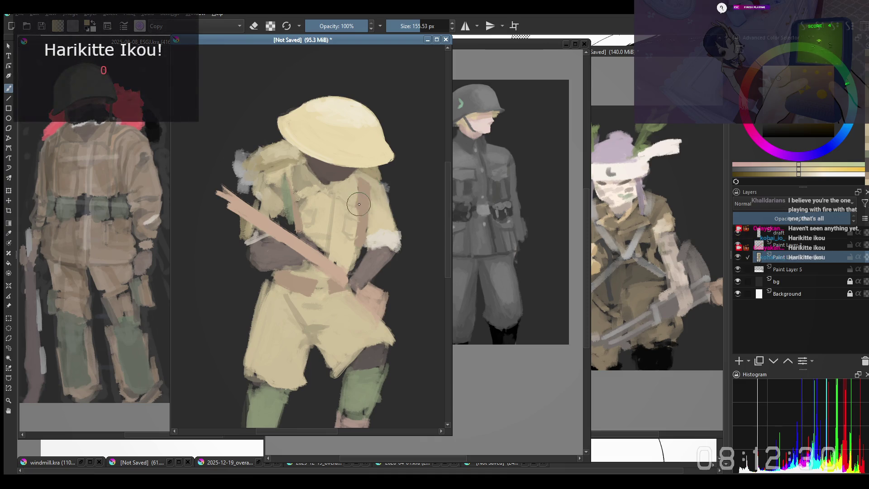
key("bracketleft")
key("bracketleft")
key("m")
key("bracketleft")
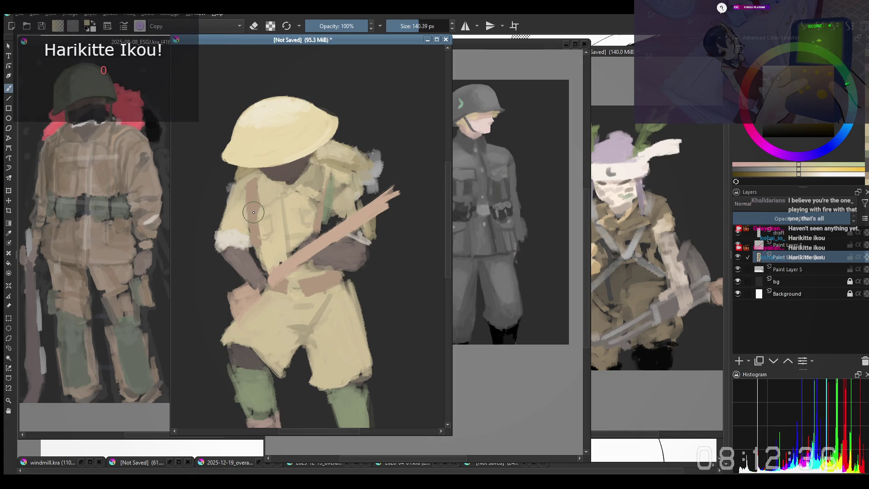
key("bracketleft")
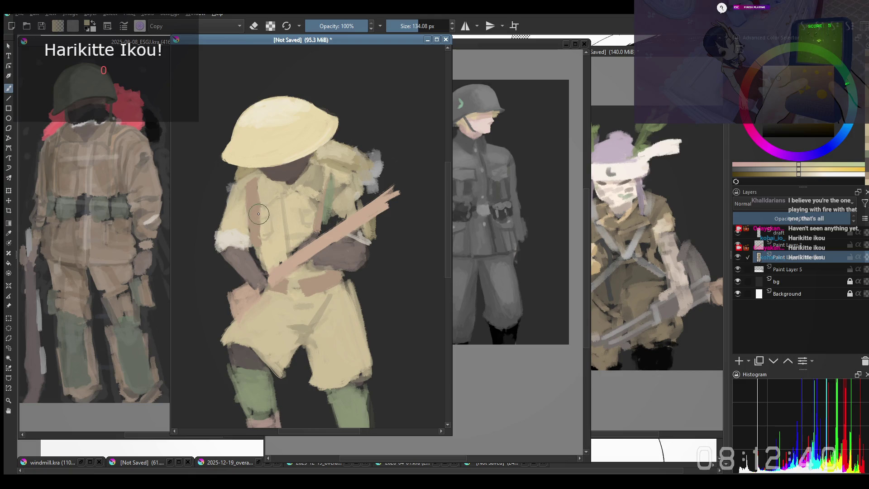
key("bracketright")
key("bracketright")
key("bracketleft")
key("bracketleft")
key("bracketleft")
key("bracketleft")
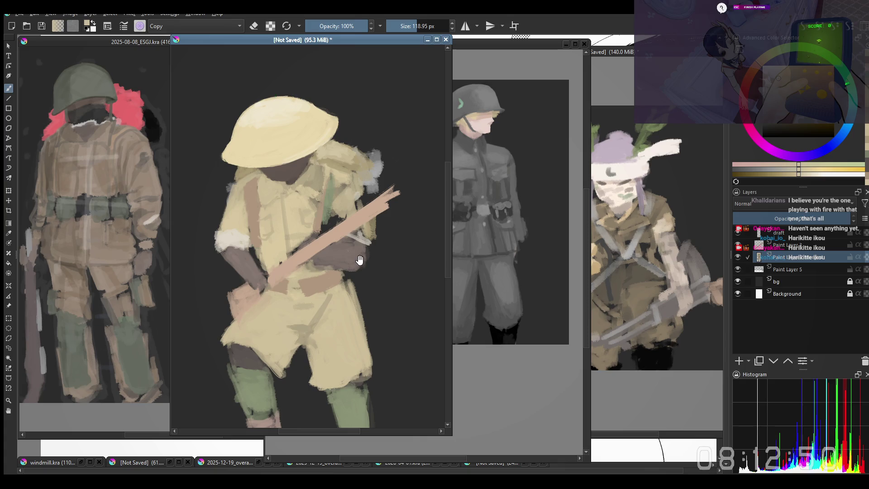
scroll(257, 213, "up", 1)
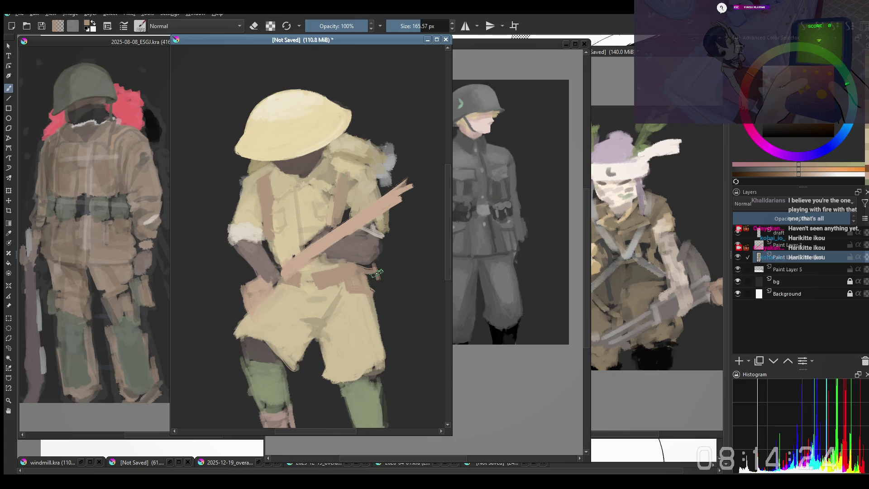
Rework the pink strap stroke below the arm and dab green near the belt
left_click_drag(379, 285, 375, 266)
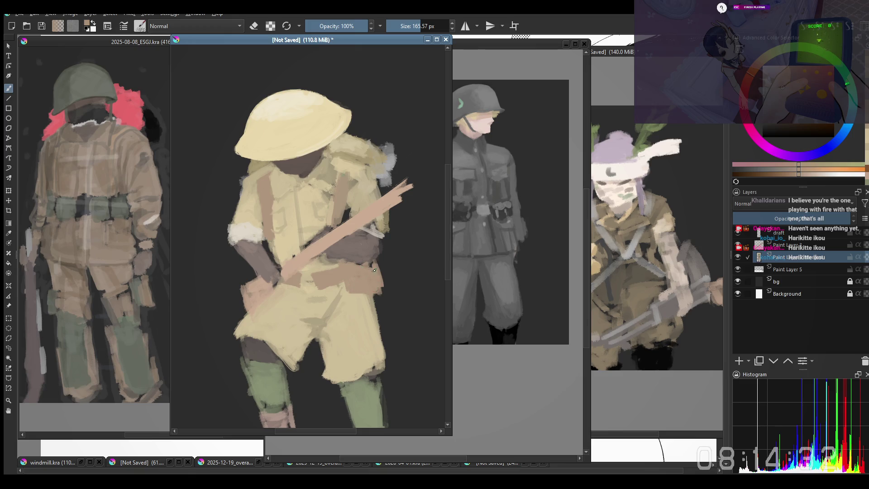
key("ctrl+z")
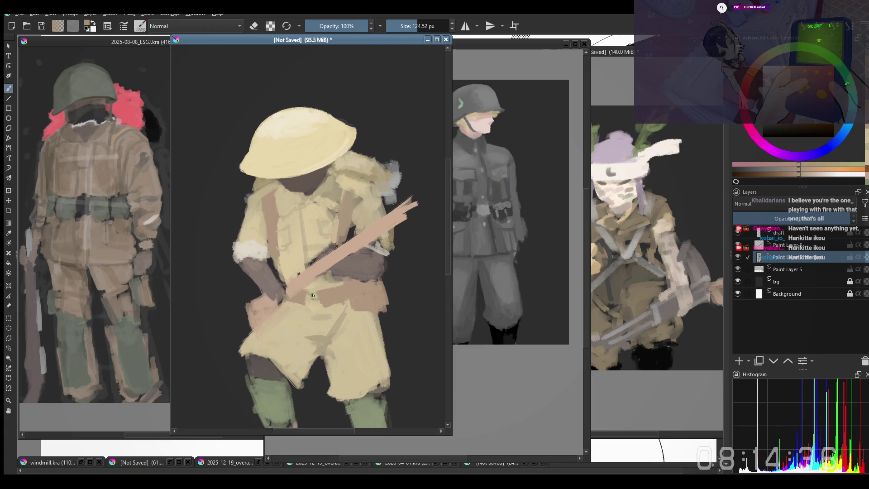
left_click(320, 297)
left_click_drag(300, 277, 292, 255)
Switch to a blending brush preset from the pop-up palette and enlarge it
right_click(287, 285)
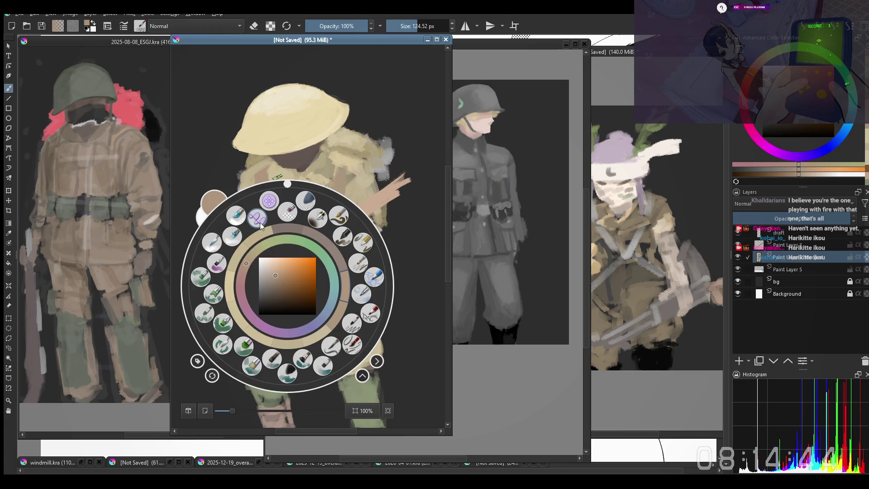
left_click(268, 201)
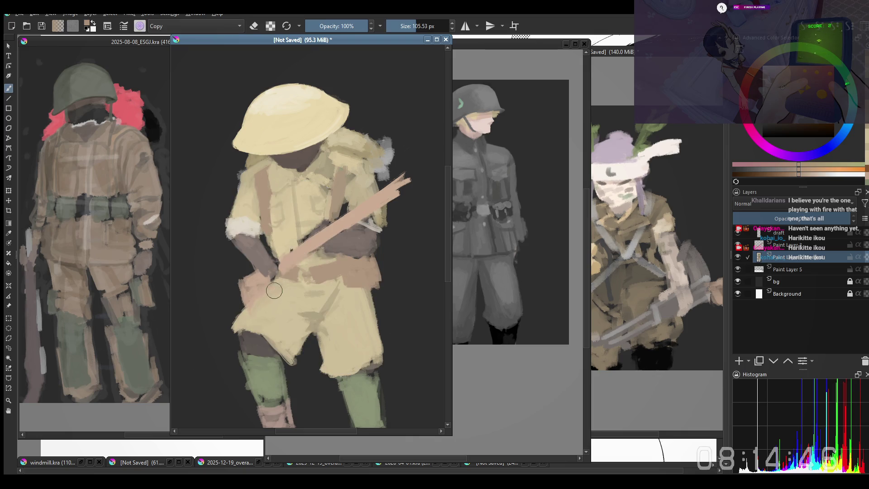
left_click_drag(273, 291, 276, 283, "shift")
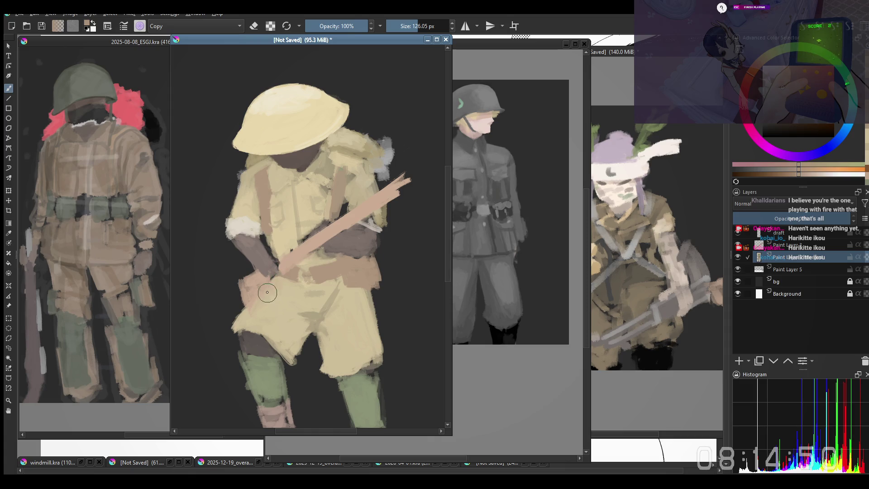
left_click_drag(313, 363, 305, 336)
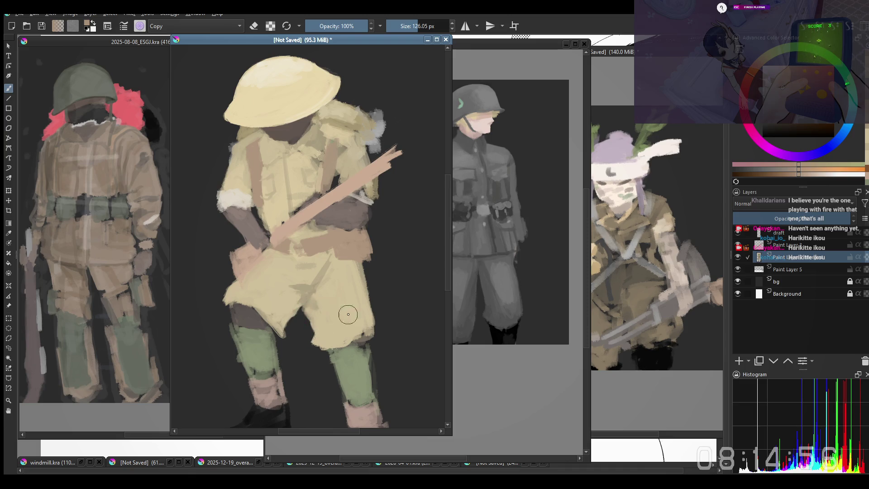
left_click_drag(347, 332, 340, 301)
right_click(343, 302)
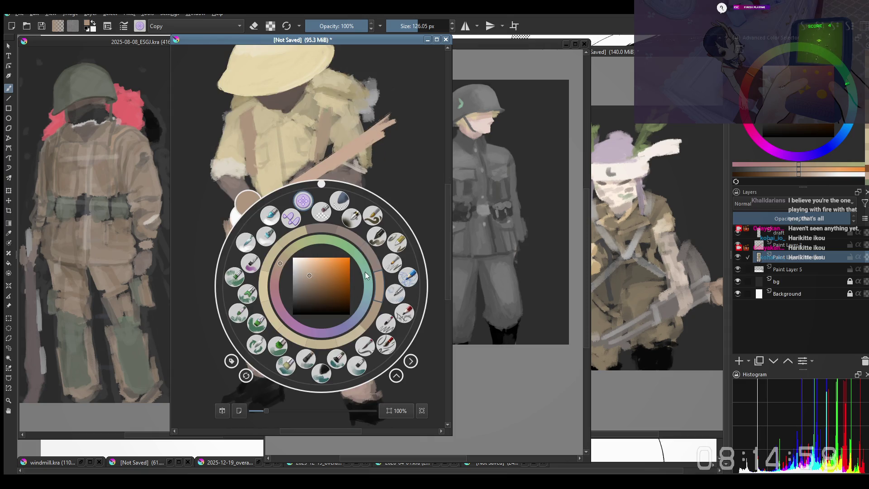
Choose a brush, sample the leg green and blend it over the lower right leg
left_click(344, 368)
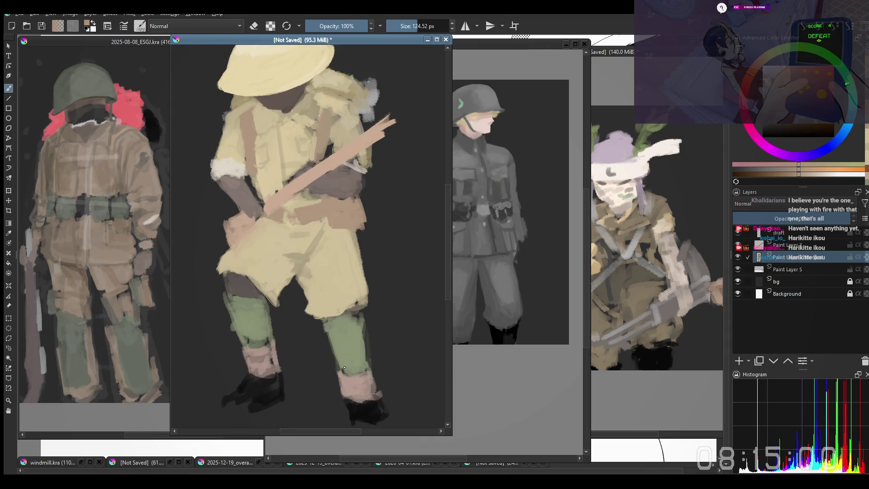
left_click(344, 343, "ctrl")
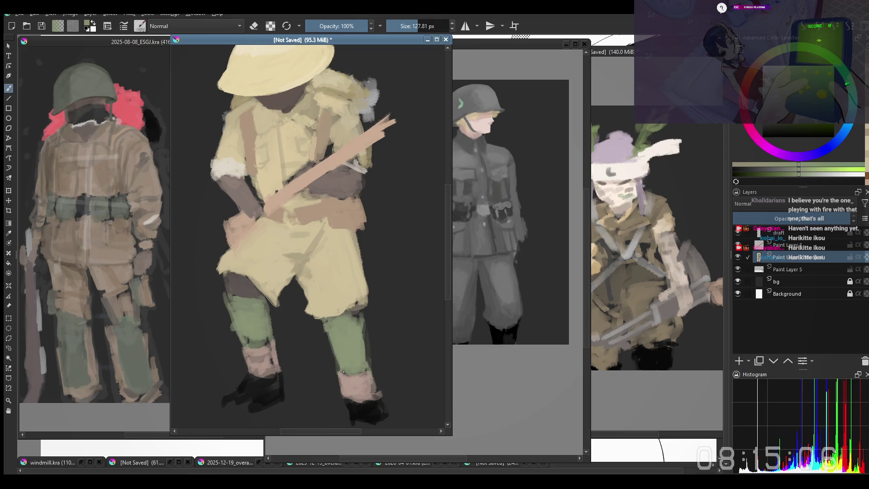
left_click_drag(353, 370, 357, 332)
left_click_drag(264, 316, 246, 333, "shift")
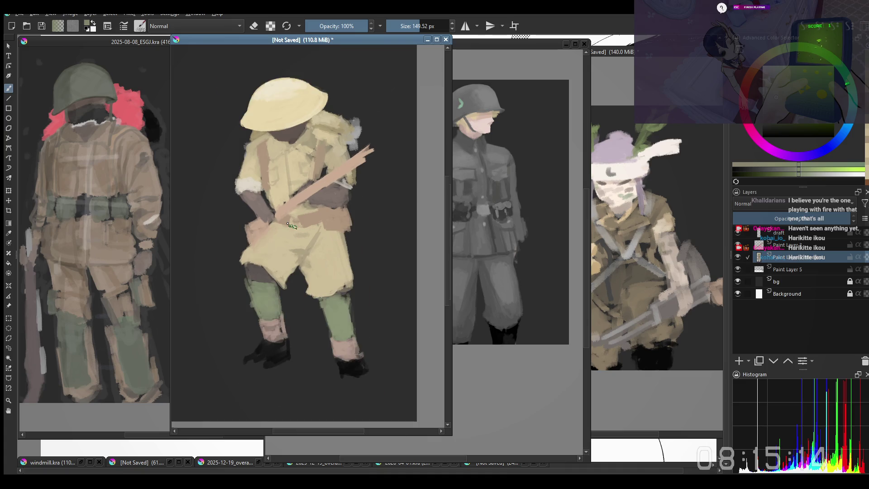
left_click_drag(264, 320, 283, 332)
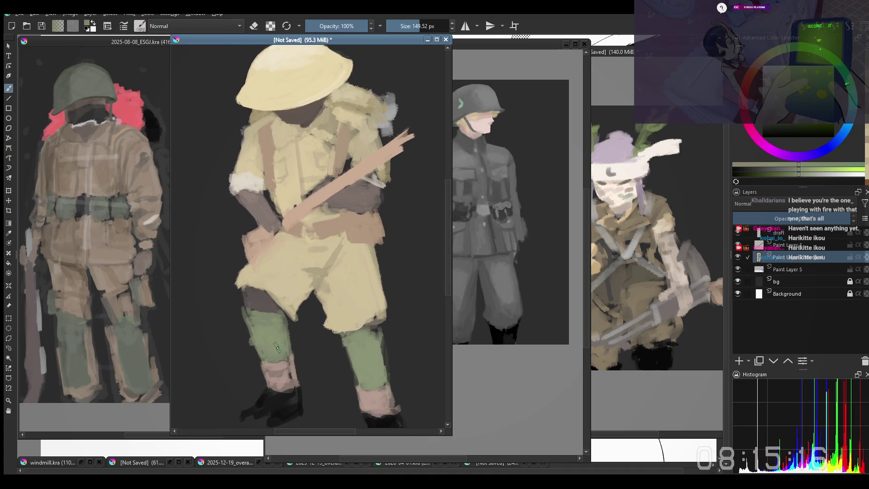
Sample the pink gaiter colour and touch up the gaiters above the boots with a smaller brush
left_click(284, 364, "ctrl")
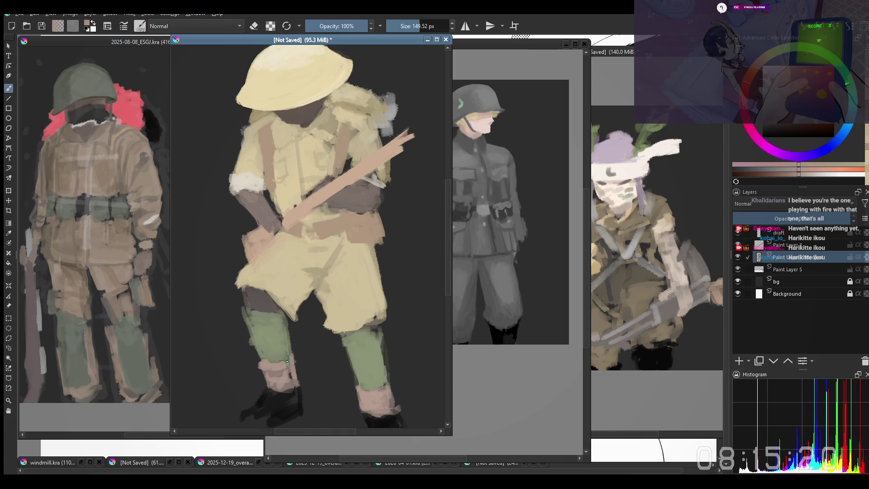
left_click_drag(293, 367, 288, 365)
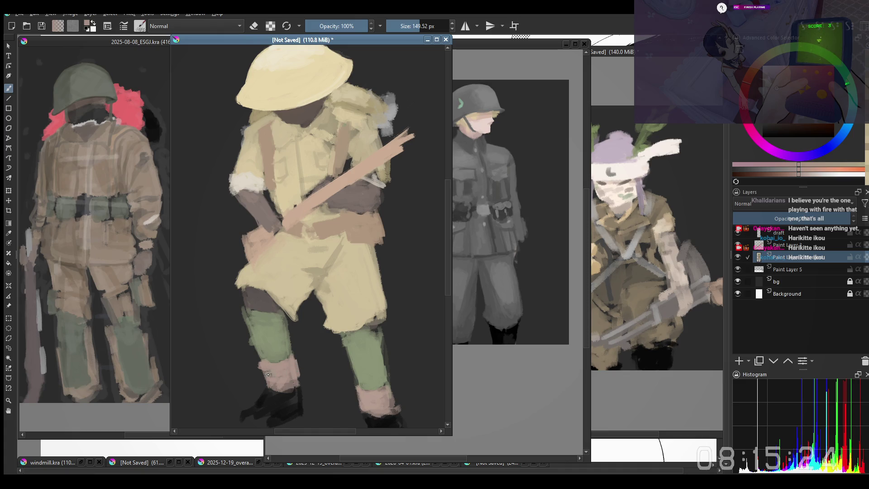
key("bracketleft")
left_click_drag(262, 380, 275, 372, "shift")
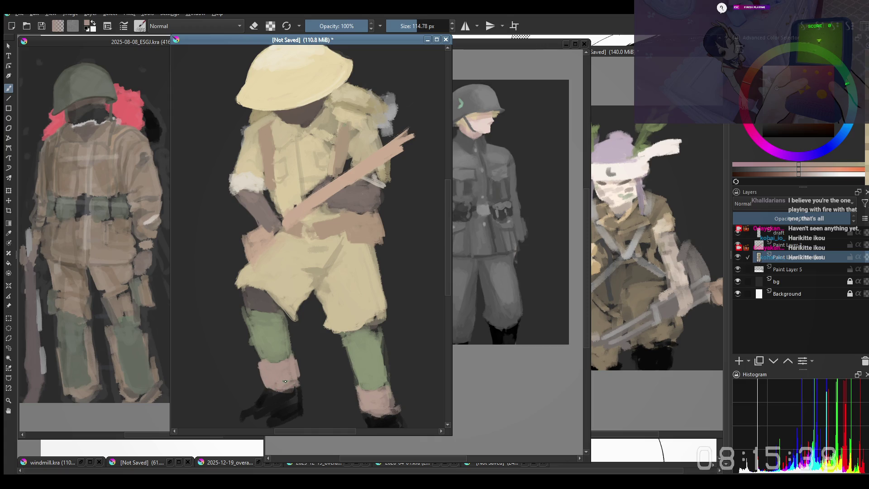
key("ctrl+z")
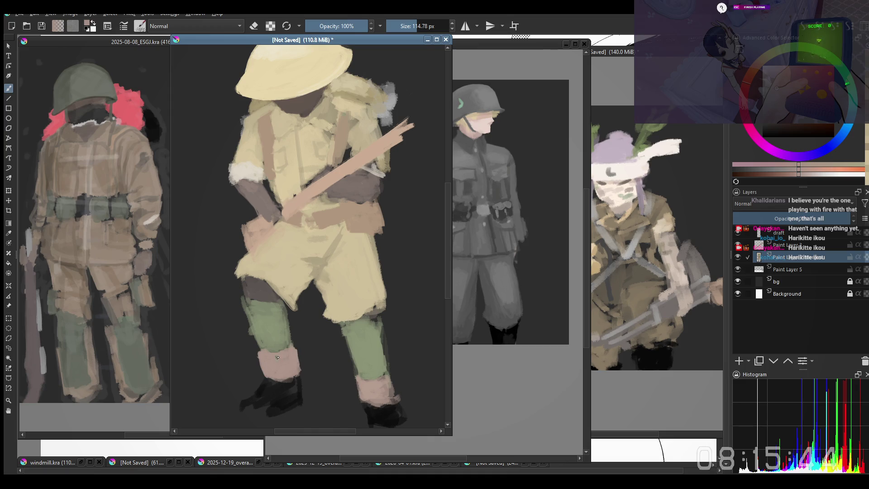
mouse_move(349, 383)
left_mouse_down()
mouse_move(380, 392)
mouse_move(370, 397)
left_mouse_up()
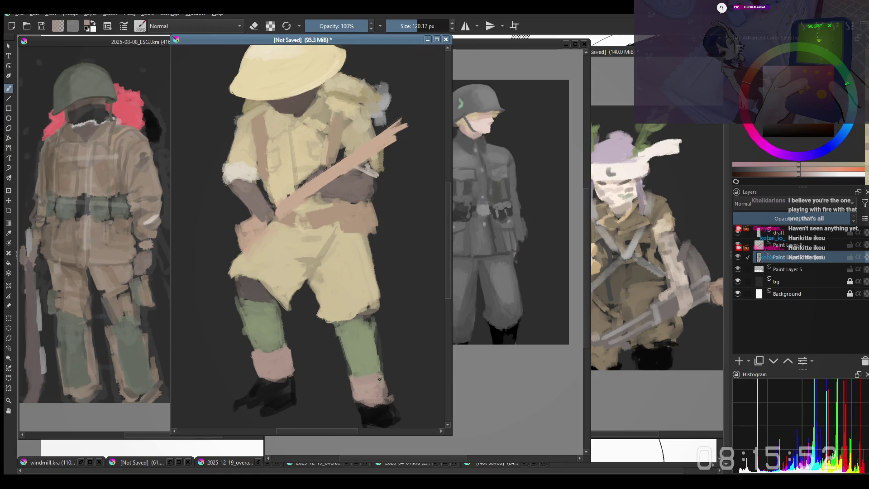
Extend pink near the right boot, then erase a strip along the green leg's left edge in eraser mode
left_click_drag(380, 393, 386, 395)
key("e")
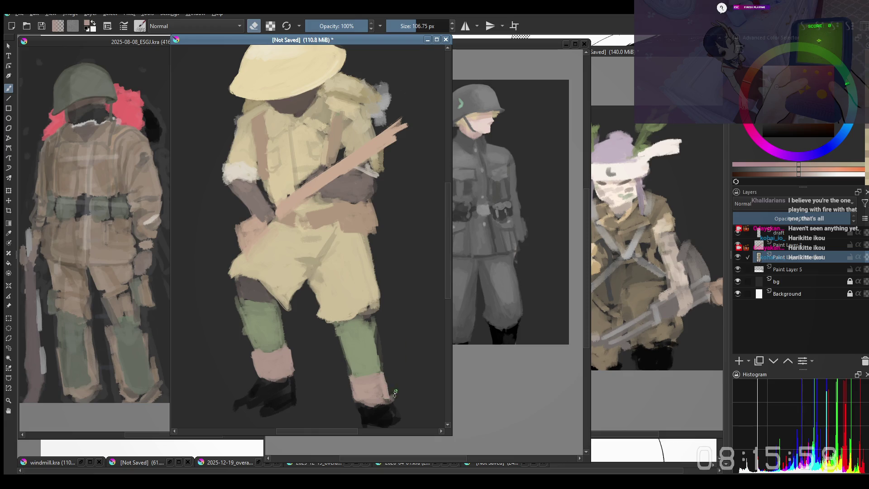
key("e")
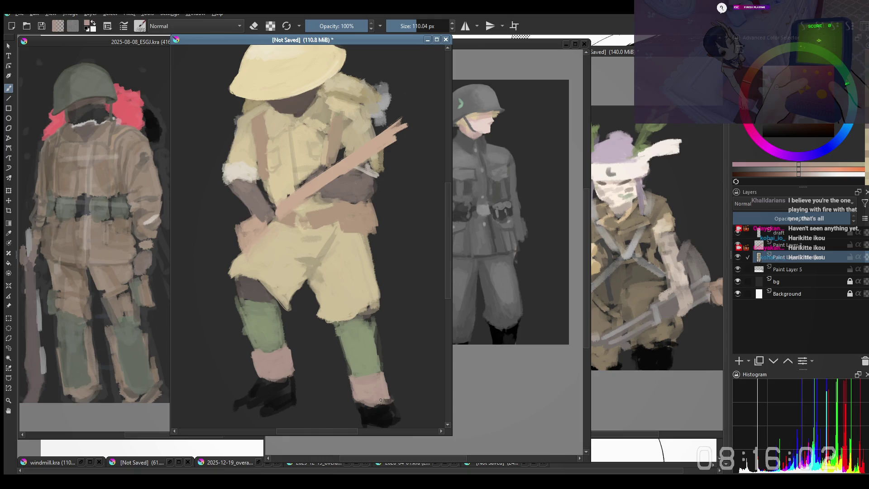
scroll(345, 401, "up", 1)
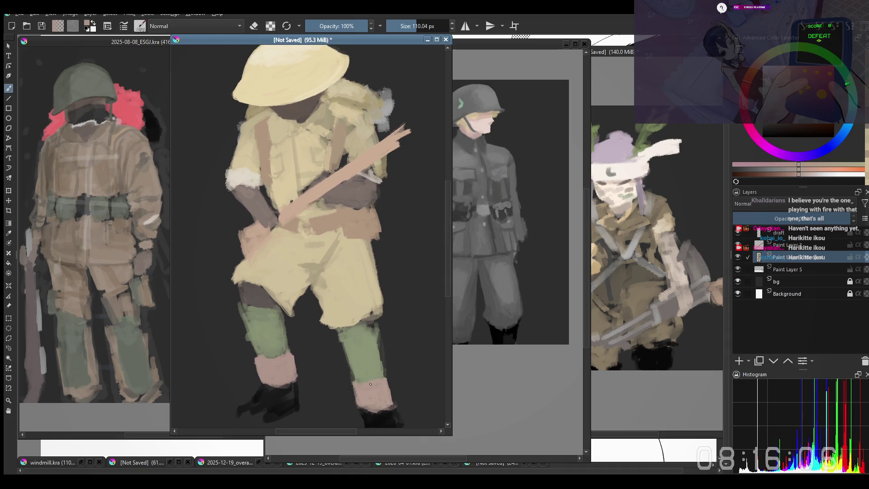
left_click(258, 334, "ctrl")
key("e")
left_click_drag(239, 319, 246, 338)
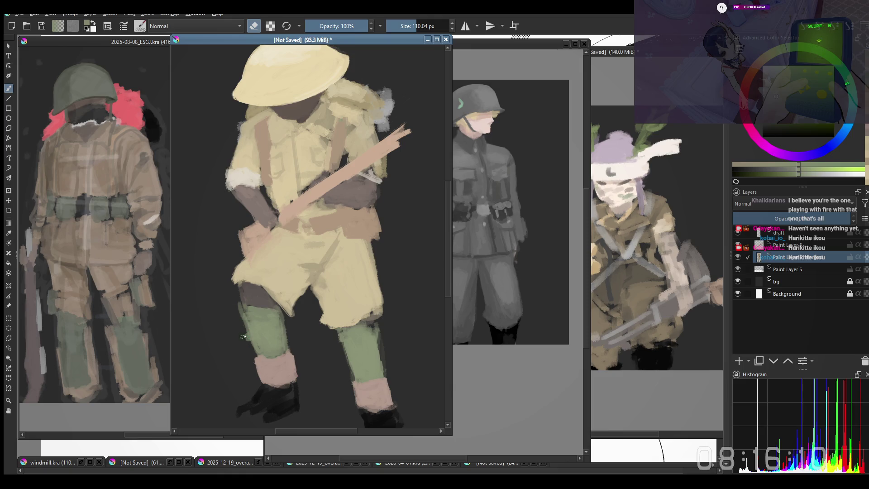
key("e")
key("e")
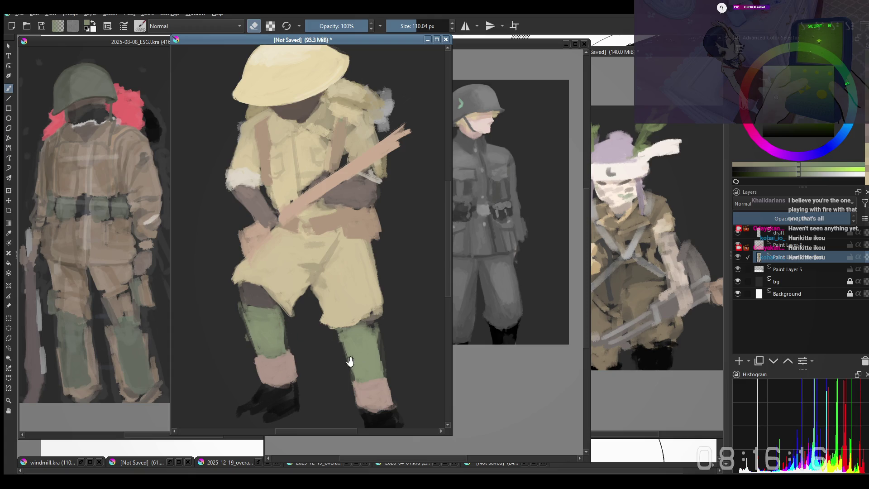
key("e")
key("e")
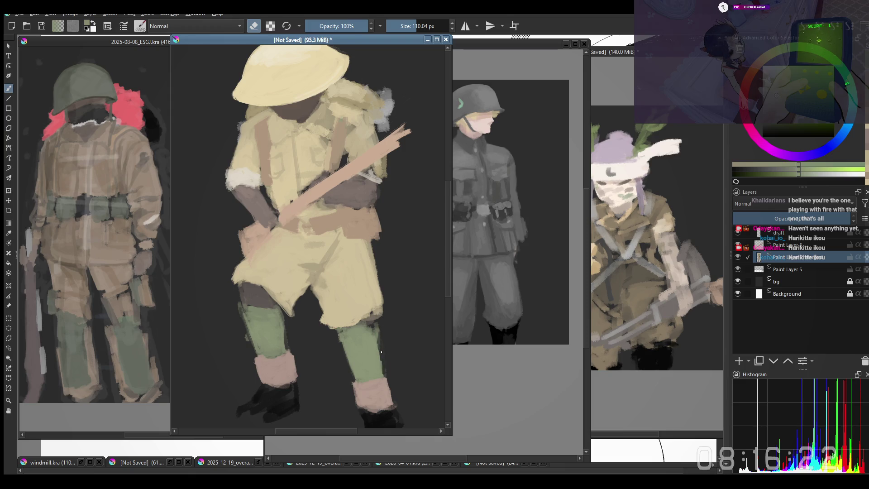
left_click_drag(317, 369, 330, 225)
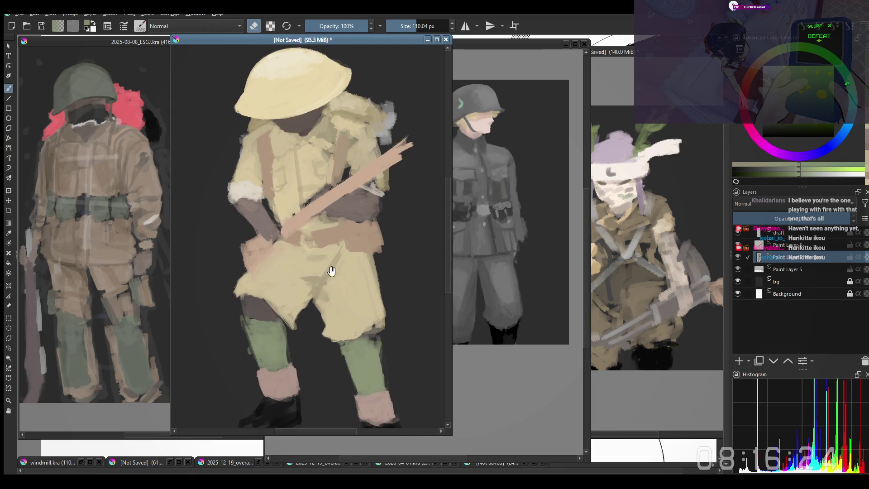
Sample pale beige from the uniform and blend it over the strap with a broad brush
left_click_drag(331, 272, 335, 373)
left_click(373, 230, "ctrl")
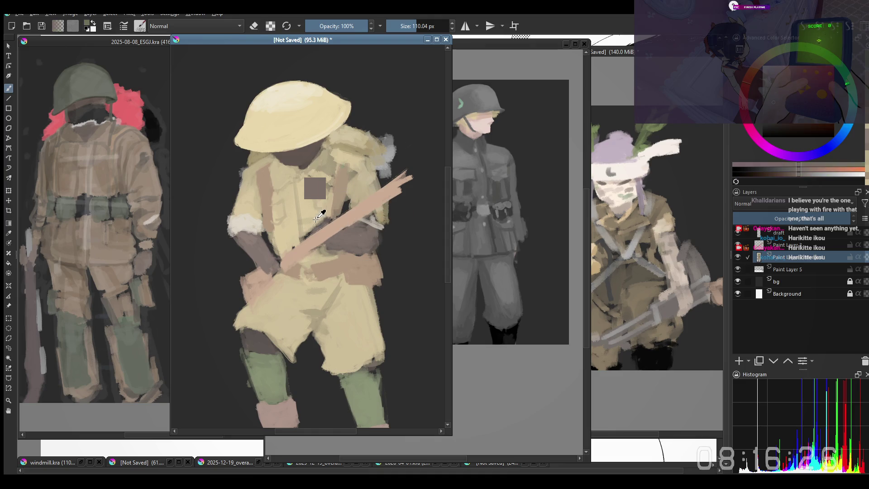
left_click_drag(320, 215, 310, 188)
left_click_drag(306, 226, 323, 222)
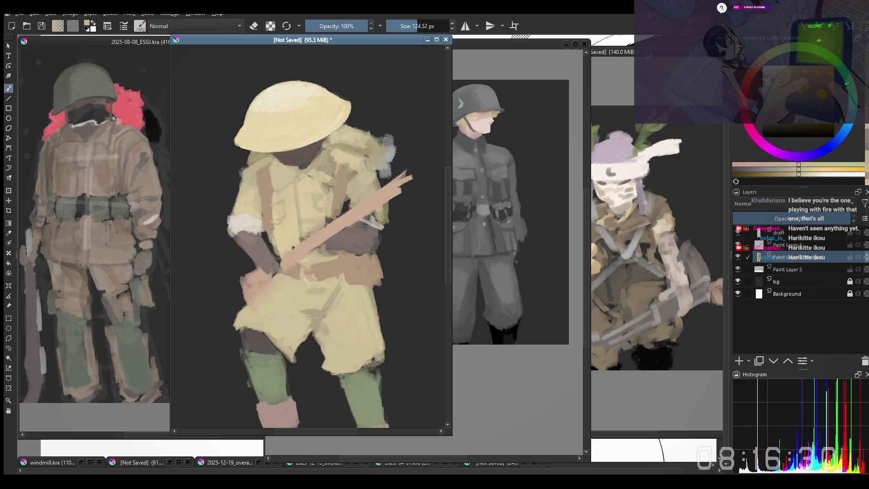
scroll(325, 226, "down", 2)
scroll(324, 226, "up", 2)
left_click_drag(299, 247, 290, 262)
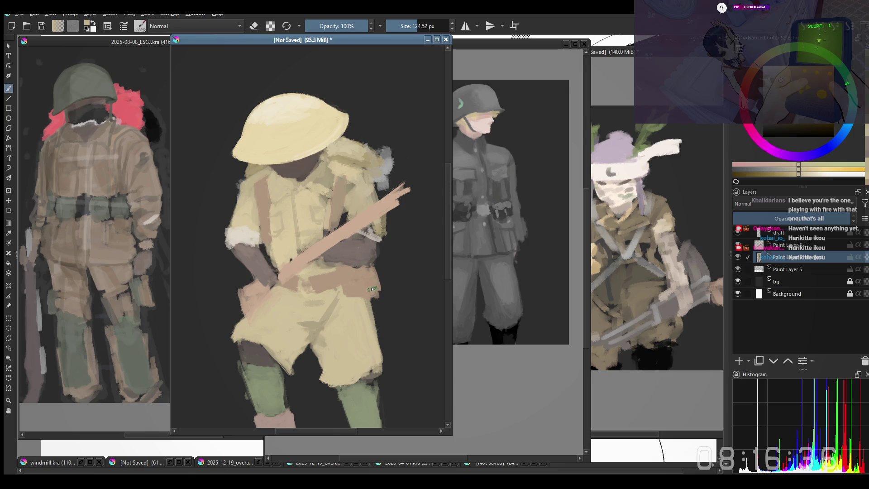
key("e")
left_click(322, 238)
key("ctrl+z")
key("e")
left_click(328, 264)
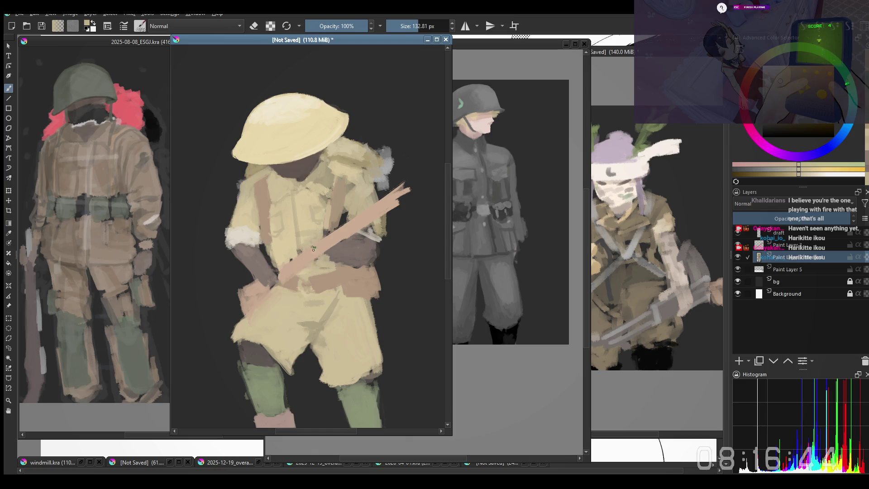
Sample chest and strap colours, then warp-reshape the soldier figure and apply it
left_click(308, 241, "ctrl")
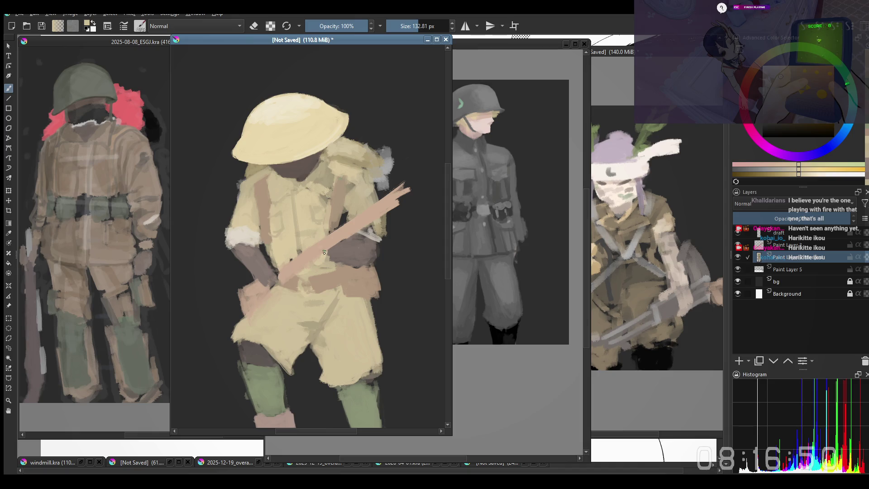
left_click(290, 242, "ctrl")
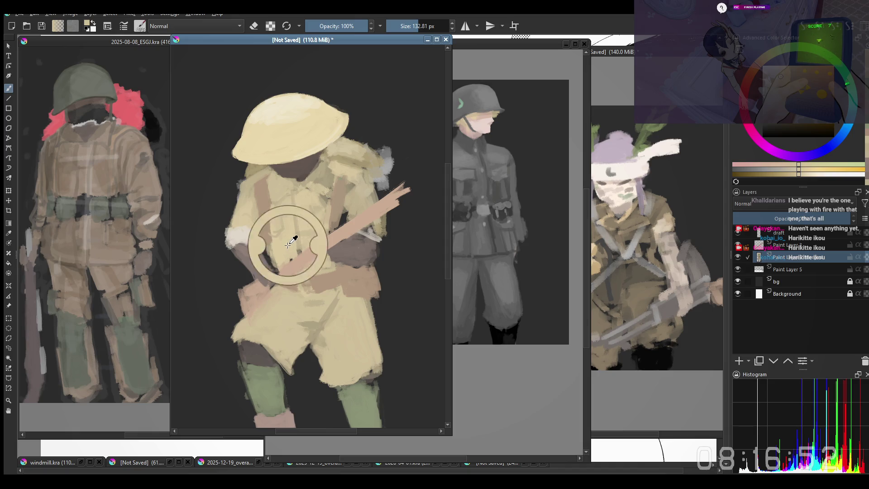
left_click_drag(295, 222, 300, 246, "shift")
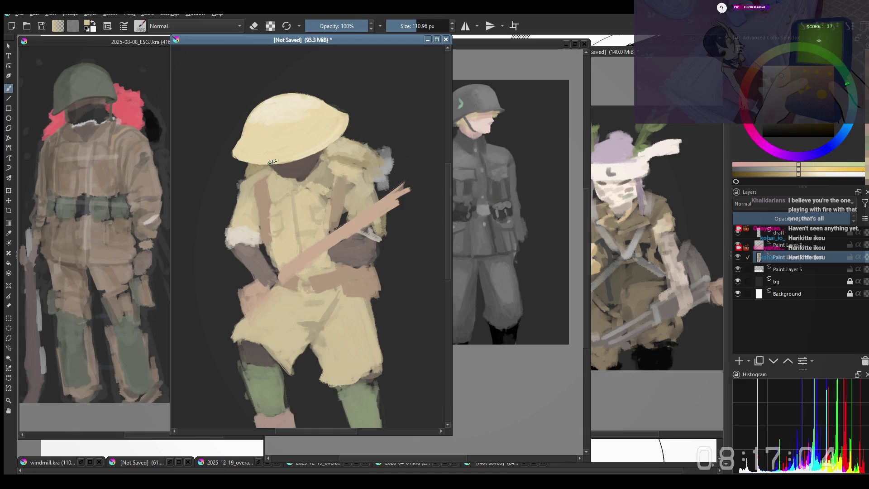
left_click_drag(403, 184, 400, 186)
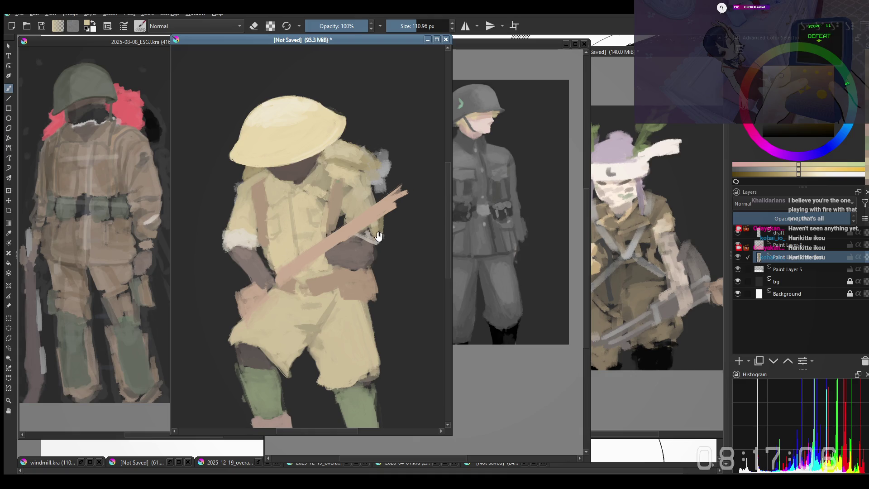
left_click_drag(338, 216, 344, 205)
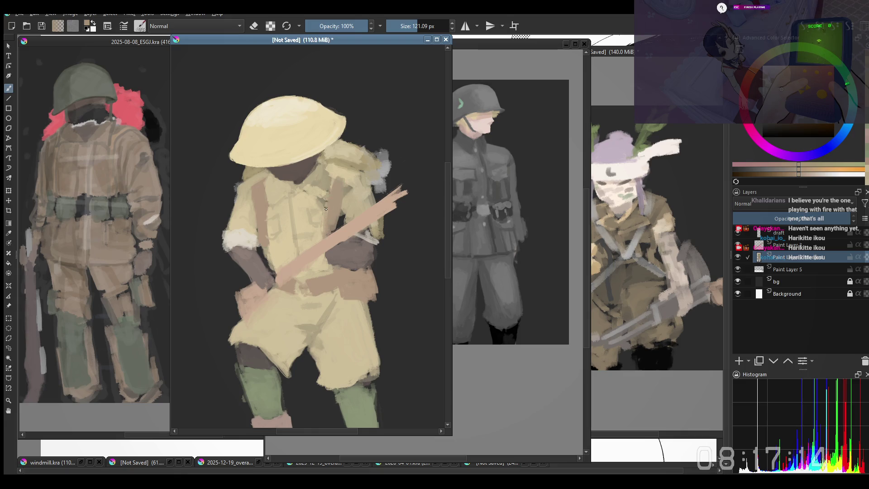
left_click(264, 203, "ctrl")
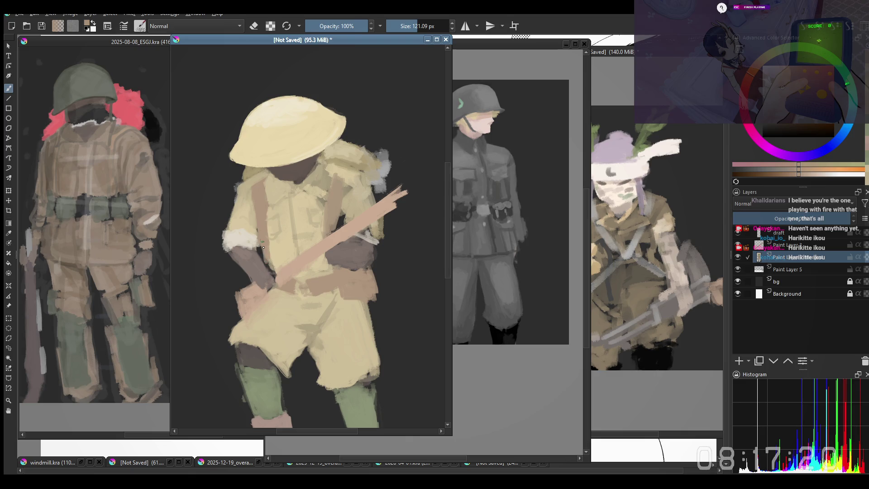
left_click_drag(281, 130, 303, 238)
key("Return")
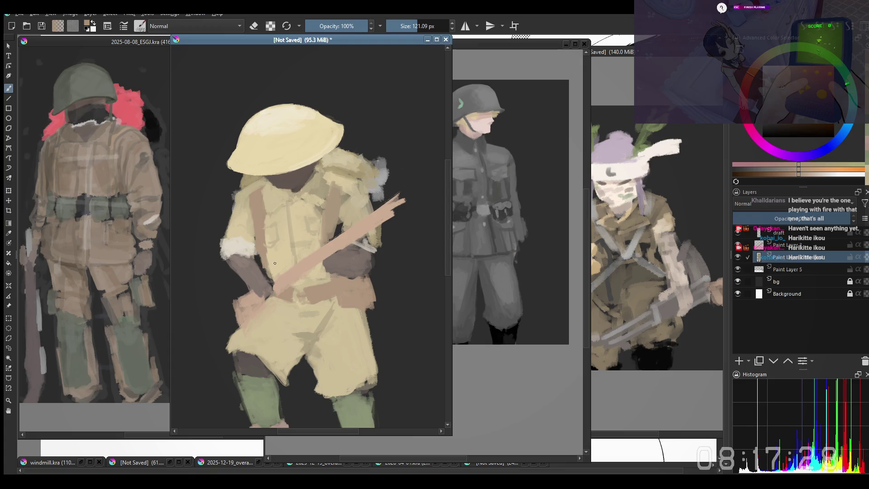
Dab khaki onto the uniform and check the figure mirrored, undoing two strokes
left_click(274, 269, "ctrl")
left_click(269, 262)
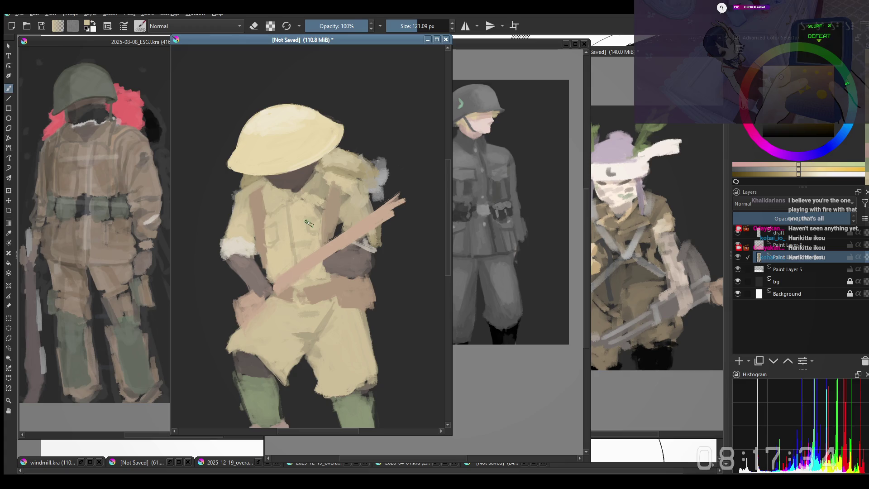
left_click_drag(305, 248, 304, 260)
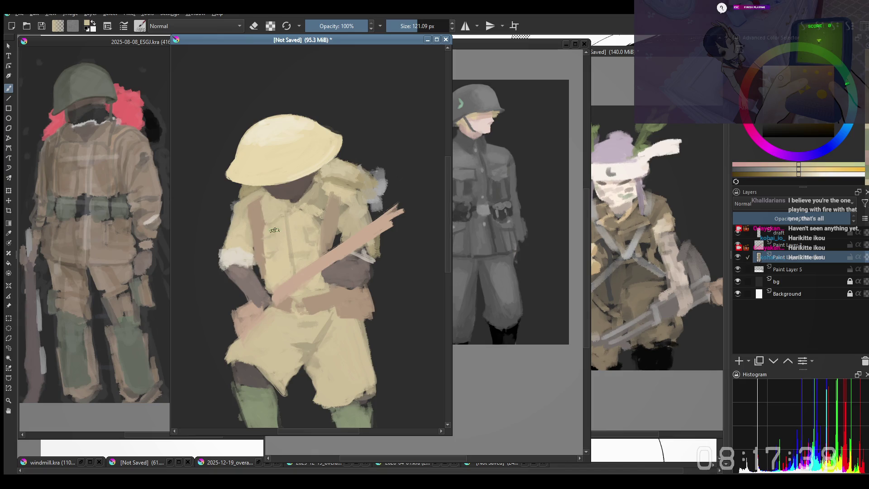
key("m")
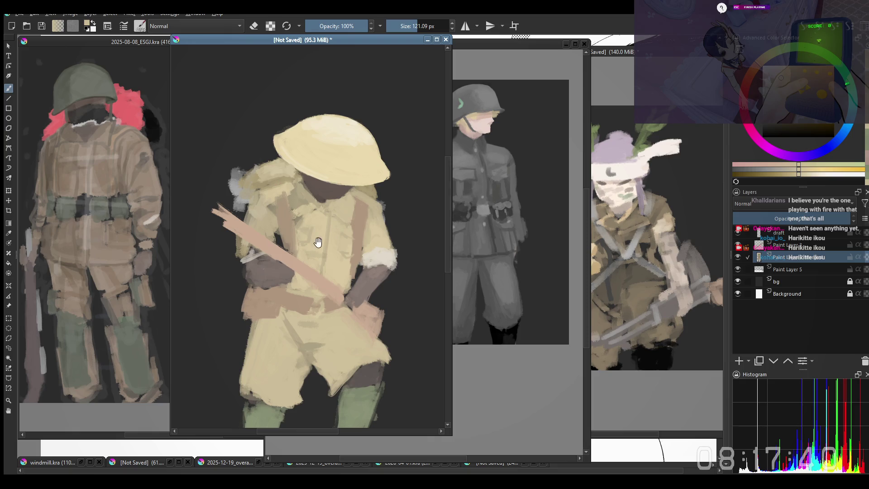
key("ctrl+z")
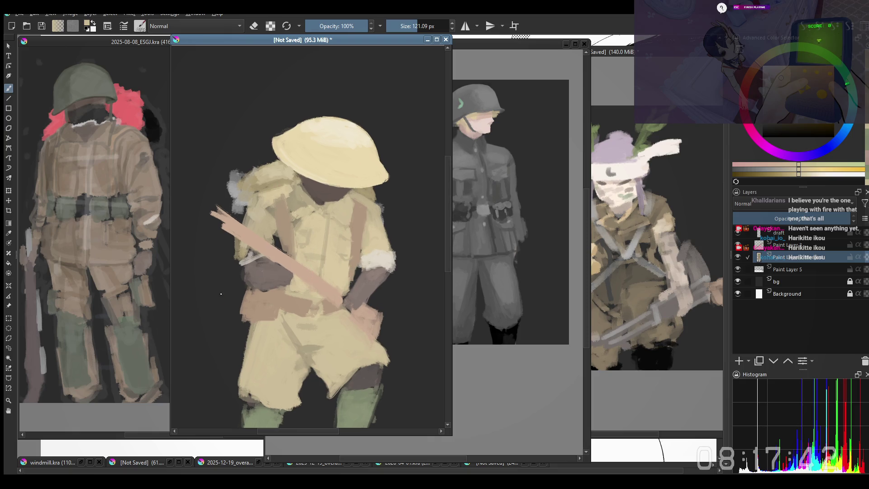
key("ctrl+z")
key("e")
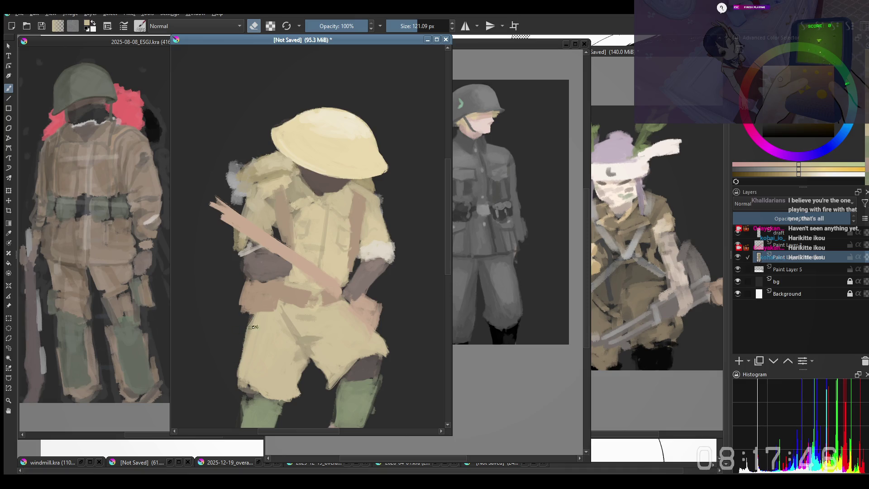
key("e")
Paint light yellow down the shorts' left edge with a larger brush and unmirror the view
key("bracketright")
left_click_drag(253, 324, 226, 370)
mouse_move(243, 340)
left_mouse_down()
mouse_move(230, 367)
mouse_move(237, 387)
mouse_move(240, 362)
left_mouse_up()
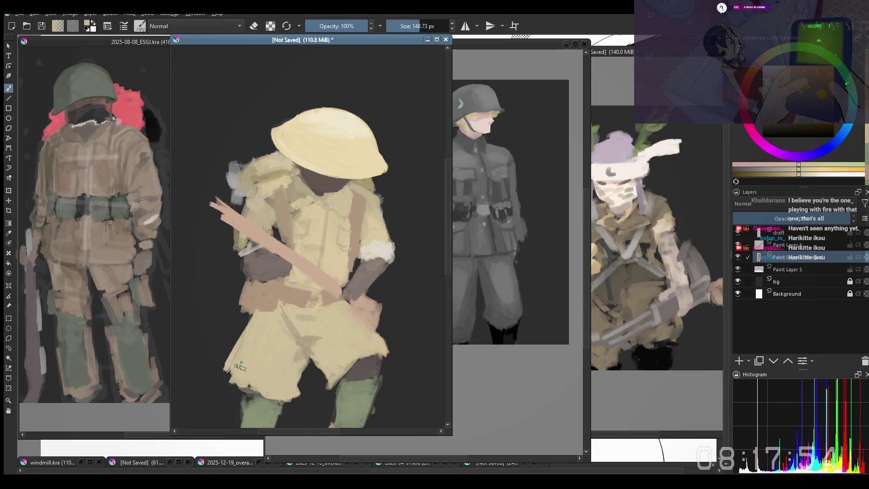
key("minus")
key("m")
key("plus")
left_click_drag(381, 362, 377, 301)
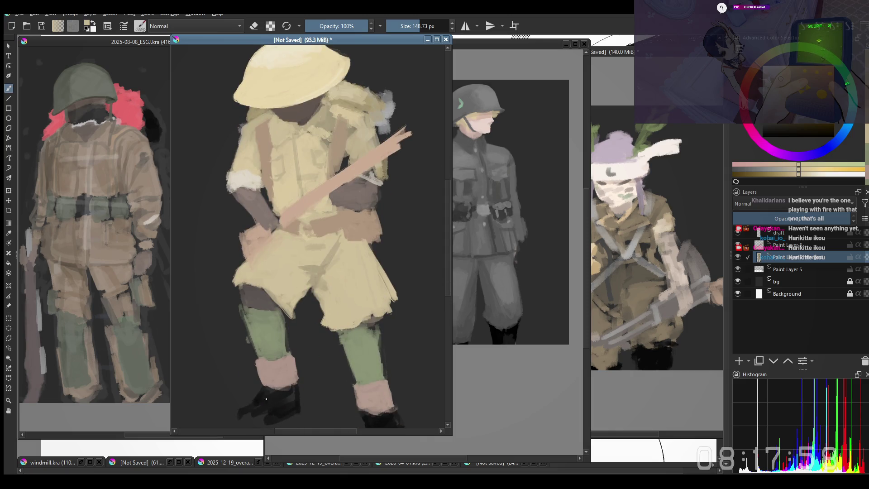
Sample the dark boot colour and darken the toe of the boot
left_click(265, 398, "ctrl")
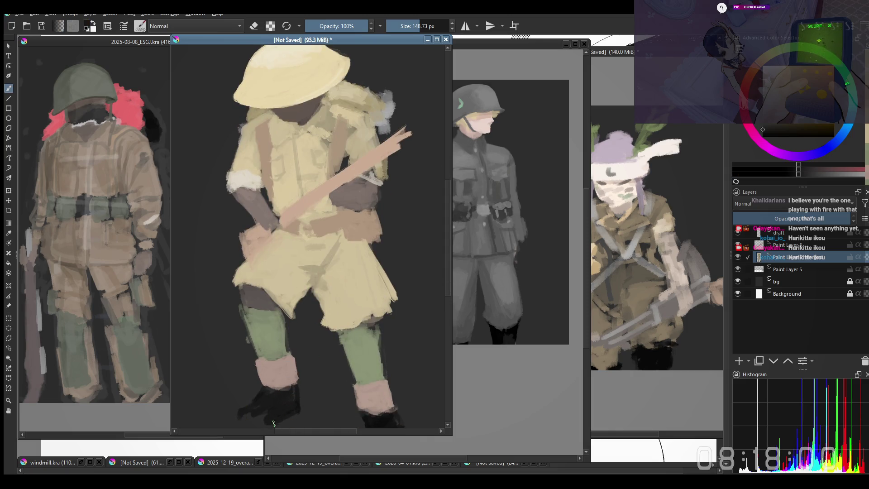
key("e")
mouse_move(292, 423)
left_mouse_down()
mouse_move(302, 407)
mouse_move(293, 412)
left_mouse_up()
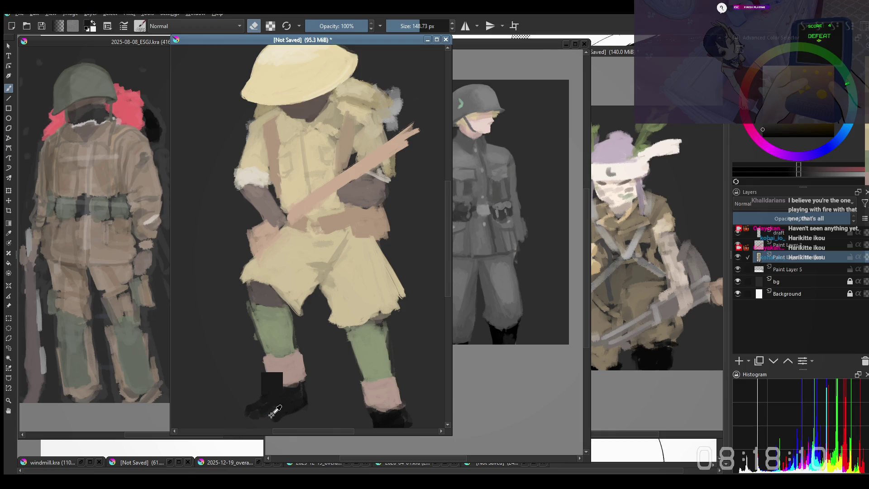
key("e")
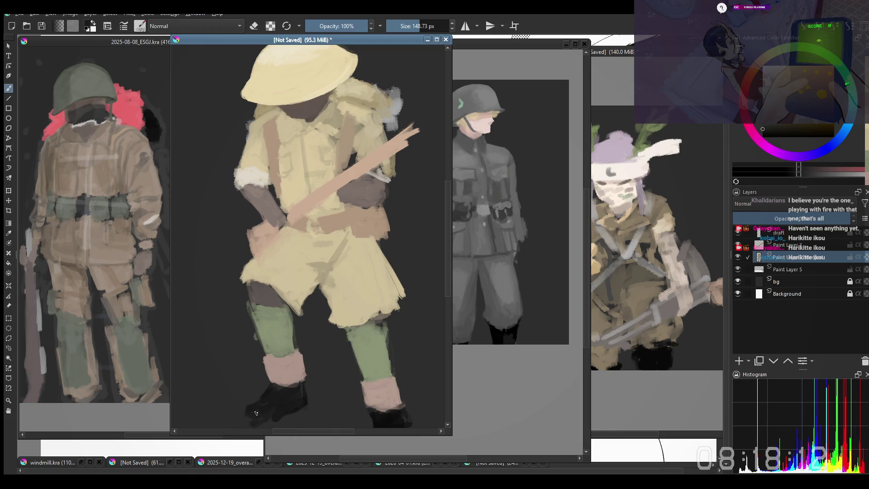
mouse_move(258, 411)
left_mouse_down()
mouse_move(255, 419)
mouse_move(263, 418)
left_mouse_up()
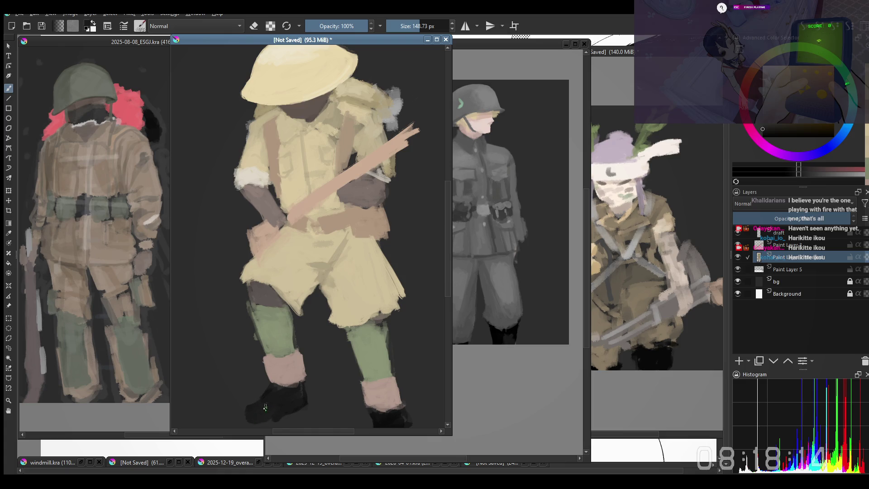
key("e")
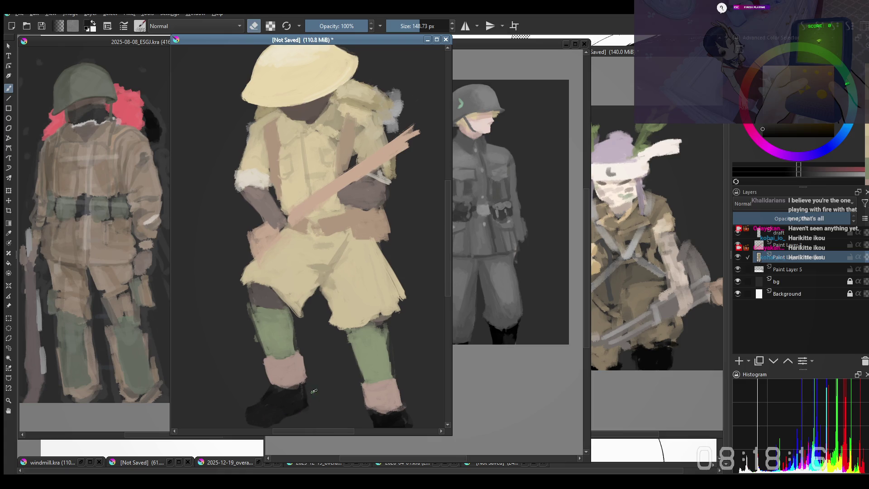
key("e")
Sample the boot-top pink and paint it over both boot tops
left_click(281, 369, "ctrl")
left_click_drag(272, 378, 298, 390)
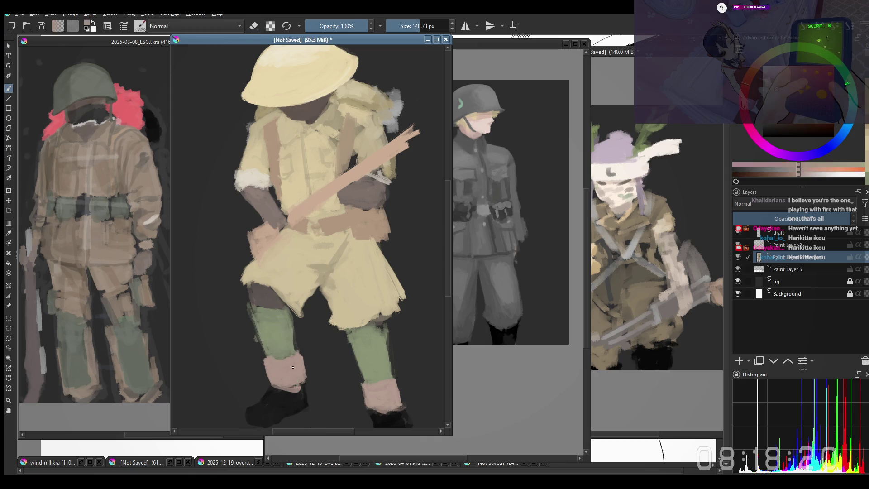
left_click(287, 313, "ctrl")
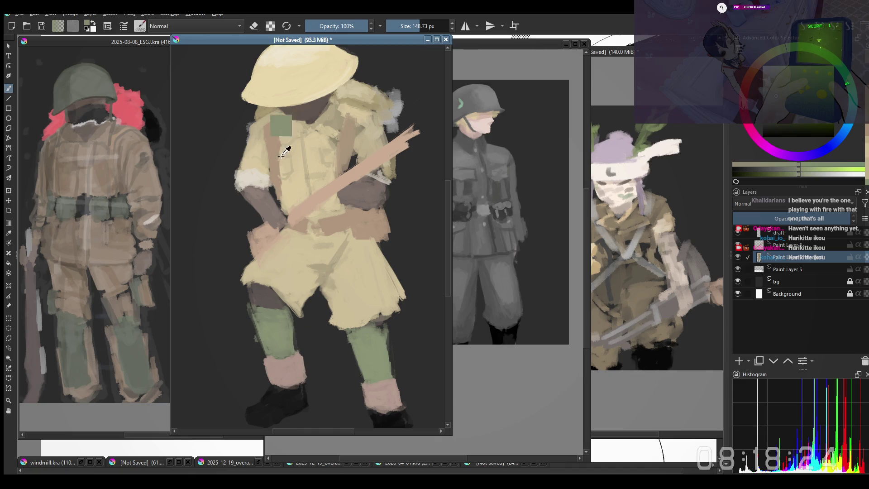
left_click(272, 140, "ctrl")
left_click_drag(262, 367, 270, 371)
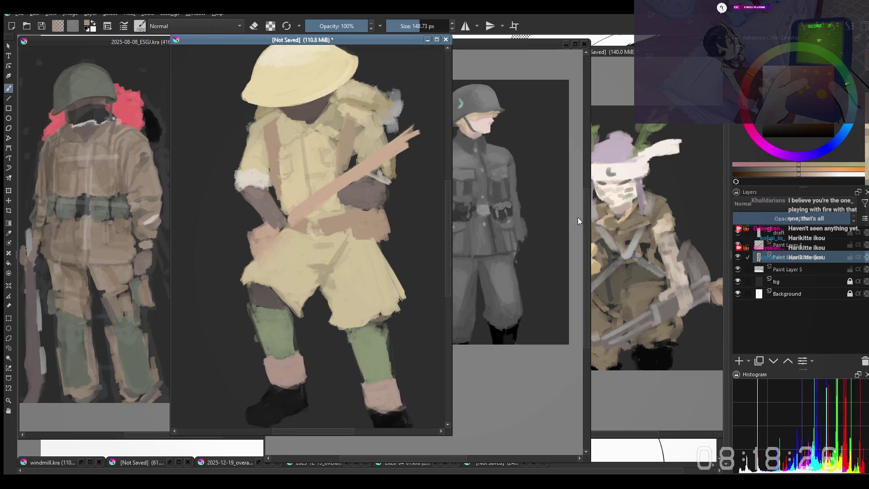
key("ctrl+z")
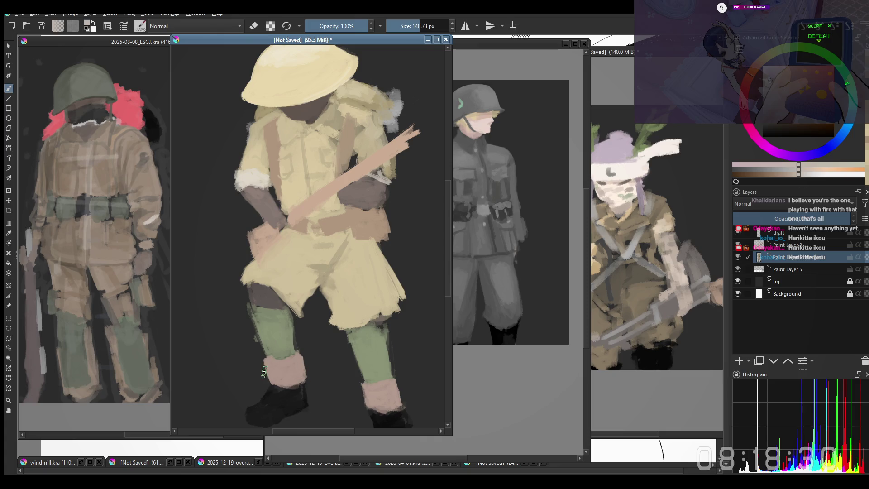
Paint light bands across the left and right boot cuffs, retrying until the width is right
left_click_drag(264, 371, 305, 366)
key("ctrl+z")
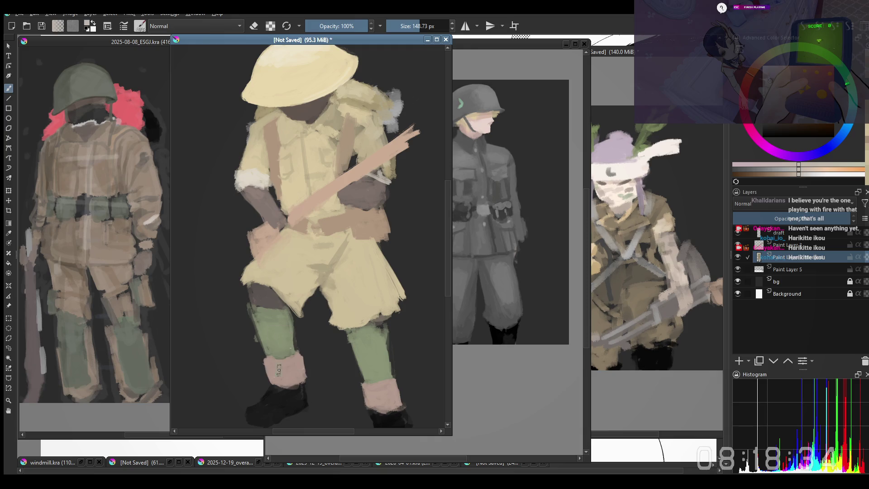
left_click_drag(261, 372, 306, 366)
key("ctrl+z")
key("bracketright")
left_click_drag(264, 374, 306, 366)
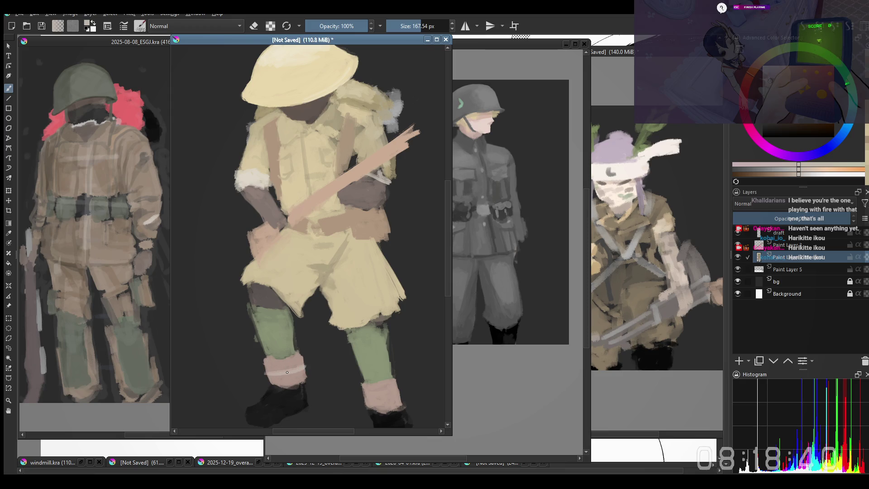
left_click_drag(363, 394, 399, 388)
key("ctrl+z")
key("ctrl+z")
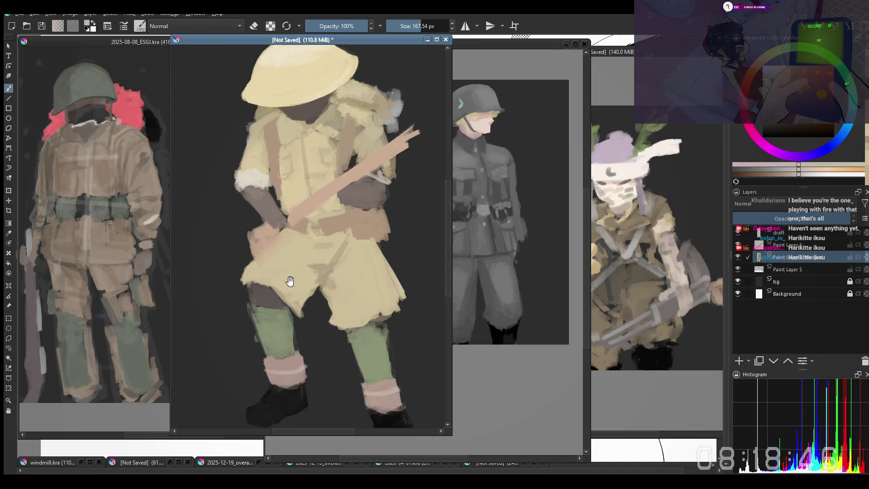
Undo the last cuff stroke and sample the leg green ready for erasing touch-ups
key("ctrl+z")
key("e")
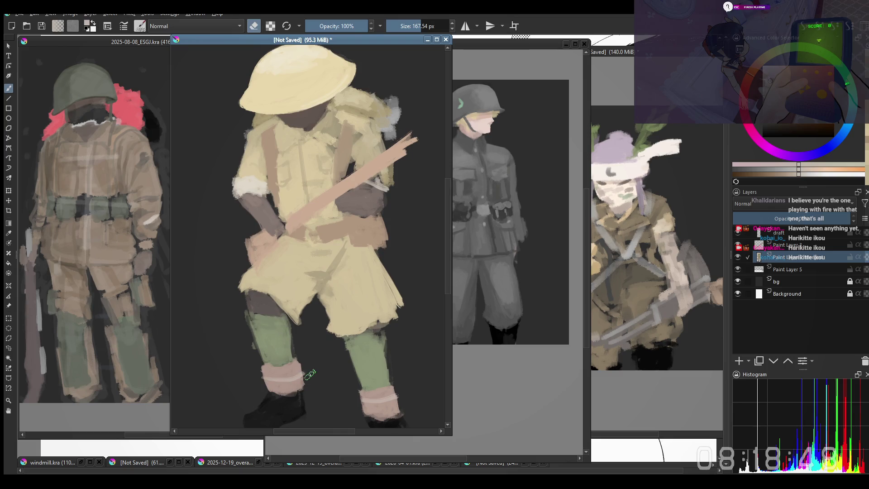
key("e")
left_click(278, 350, "ctrl")
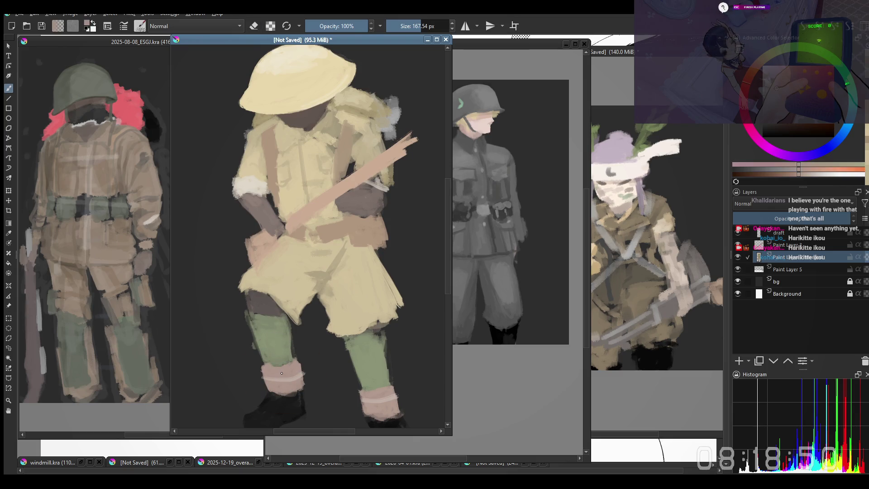
left_click(278, 332, "ctrl")
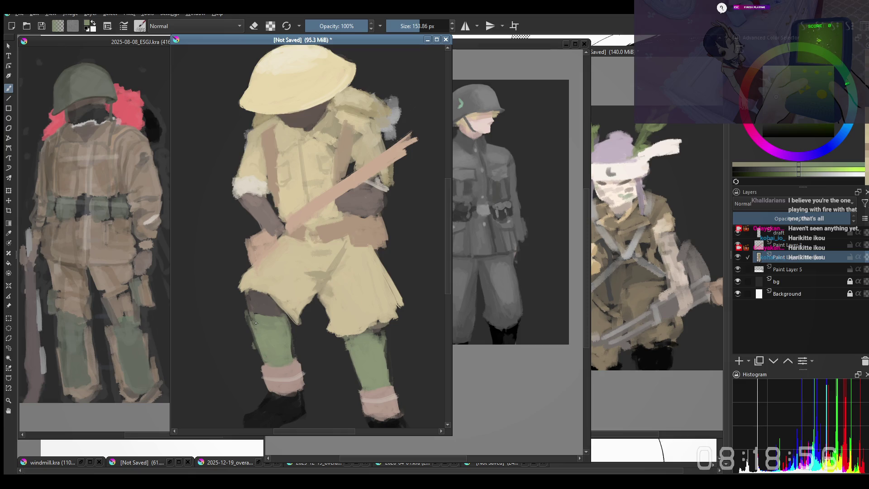
key("e")
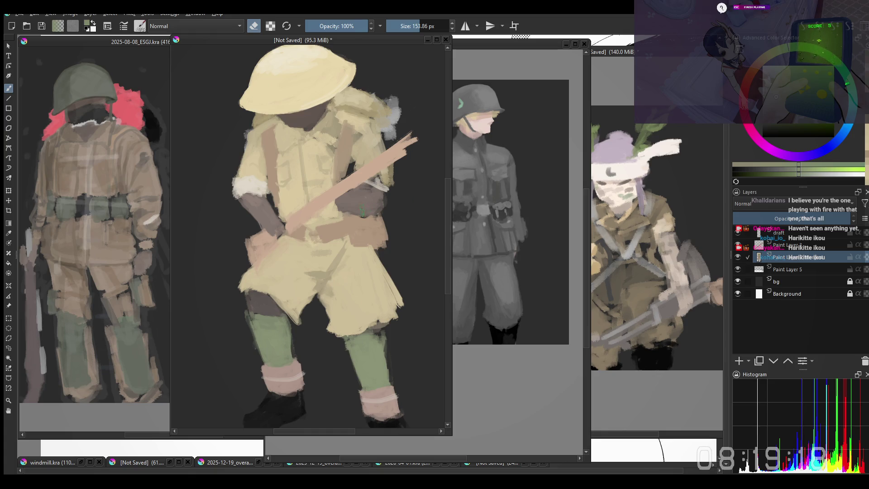
Sample pinkish tan from the figure and repaint the torso, undoing one stroke
left_click_drag(362, 210, 359, 238)
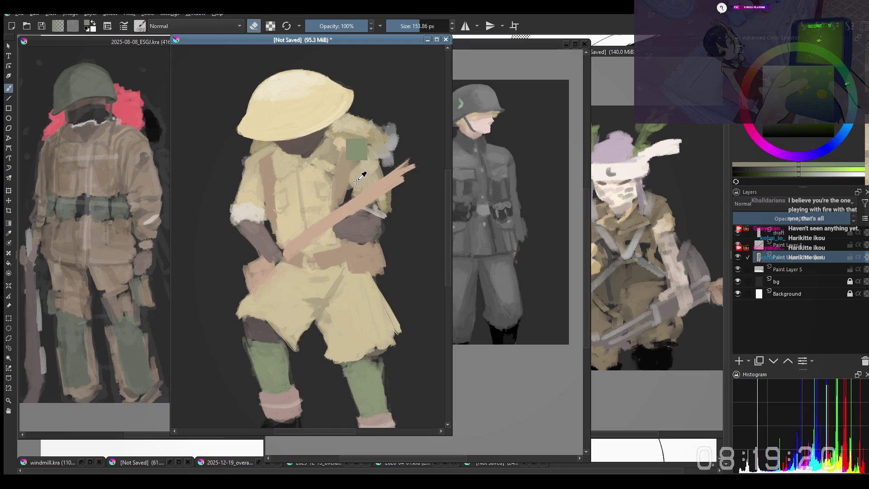
key("e")
left_click(356, 149, "ctrl")
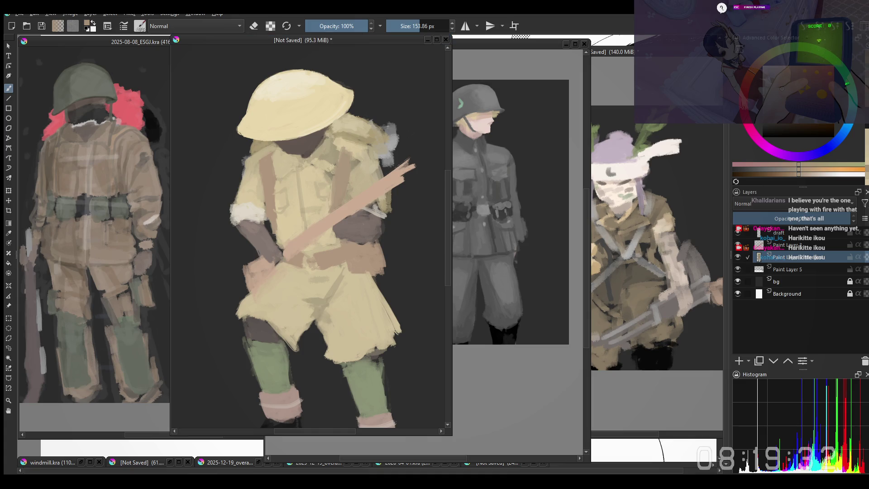
left_click(359, 248)
key("ctrl+z")
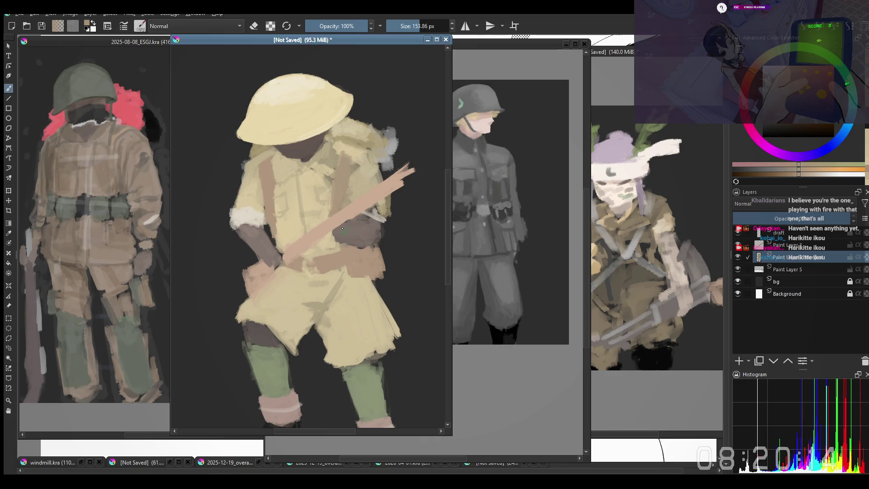
Move to the paint layer above and erase a line along the rifle's upper edge
left_click_drag(343, 229, 319, 209)
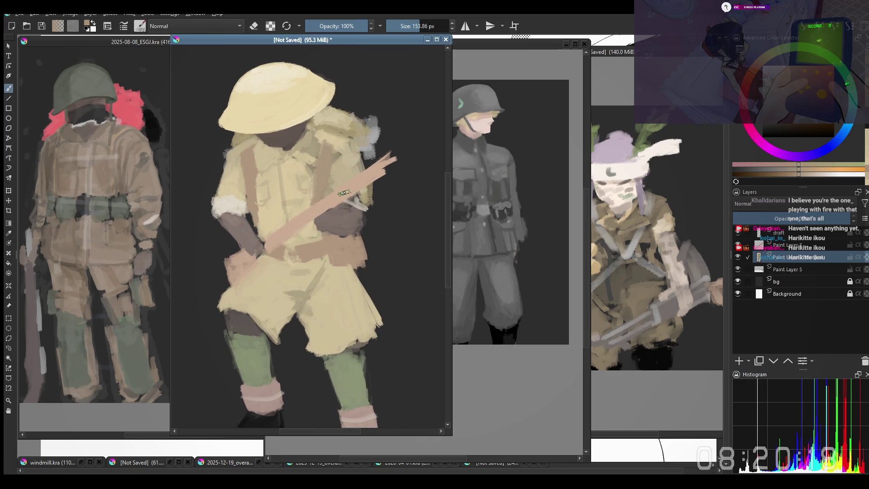
left_click(358, 185)
mouse_move(357, 184)
left_mouse_down()
mouse_move(338, 212)
mouse_move(386, 182)
mouse_move(358, 195)
left_mouse_up()
key("e")
mouse_move(299, 230)
left_mouse_down()
mouse_move(369, 179)
mouse_move(390, 179)
mouse_move(373, 199)
left_mouse_up()
Repaint the rifle tip and edges smoothly in tan and lighten the hand at the rifle butt
key("e")
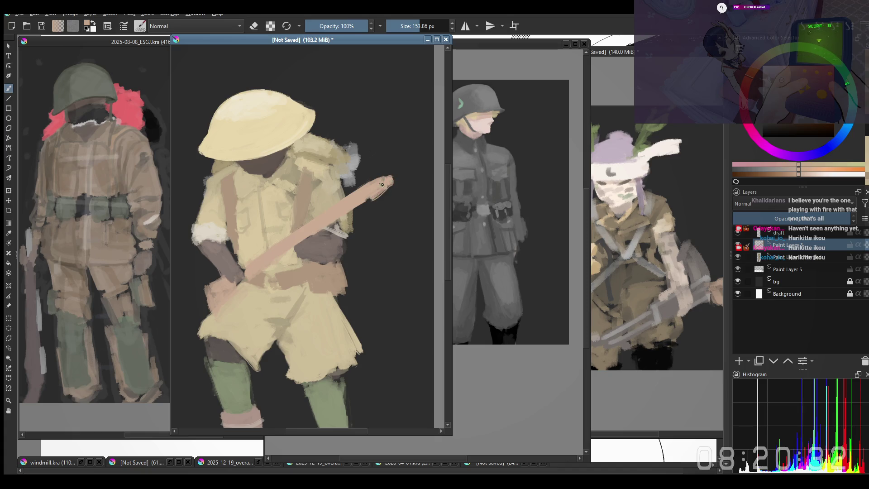
mouse_move(378, 194)
left_mouse_down()
mouse_move(302, 244)
mouse_move(374, 189)
left_mouse_up()
left_click_drag(280, 261, 324, 233)
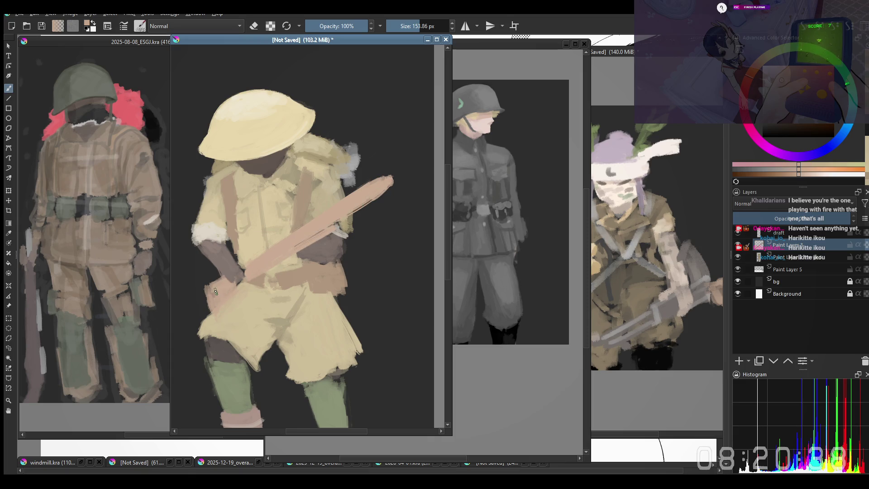
mouse_move(215, 292)
left_mouse_down()
mouse_move(225, 280)
mouse_move(203, 289)
left_mouse_up()
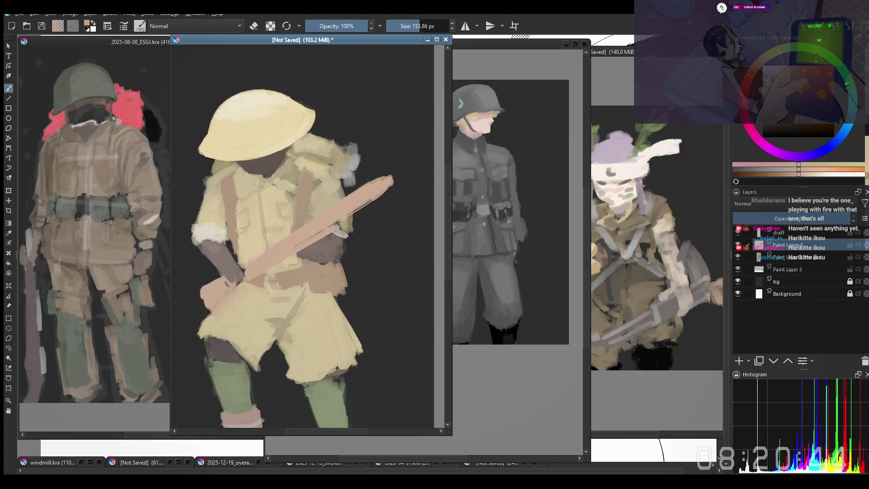
key("bracketleft")
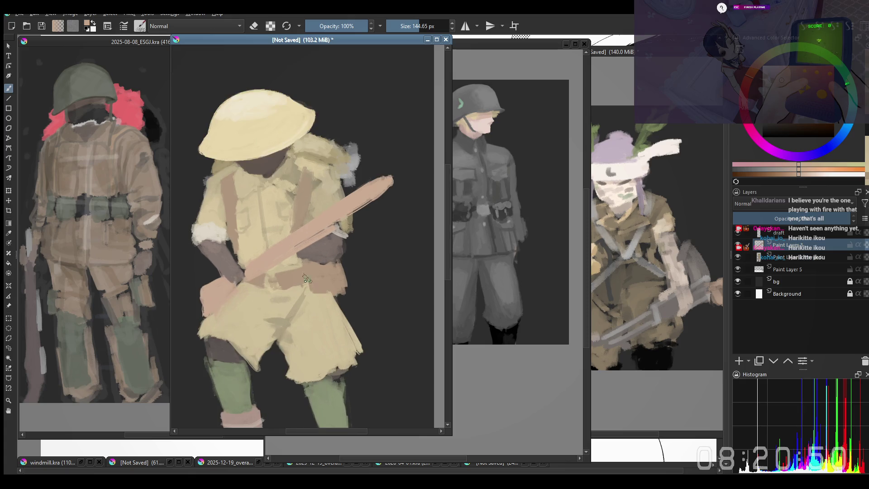
left_click_drag(211, 307, 262, 336)
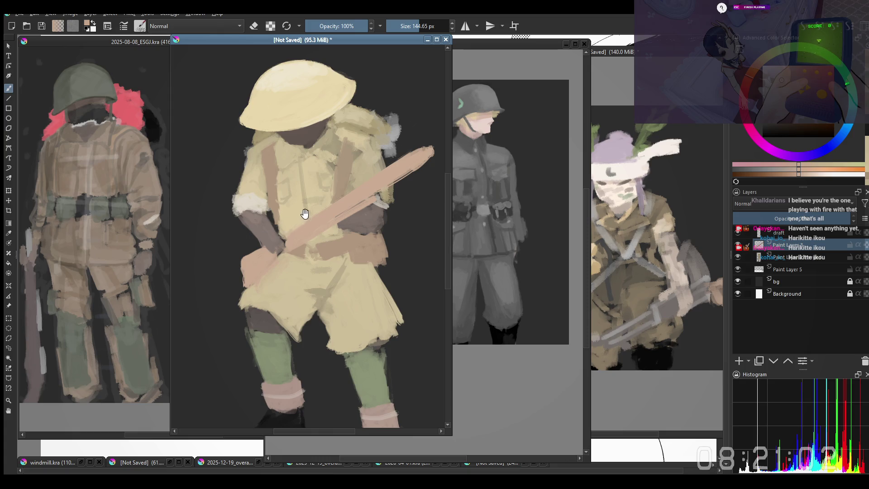
Switch to the paint layer below and bring the shorts and boots into view
left_click_drag(304, 216, 312, 265)
key("Page_Down")
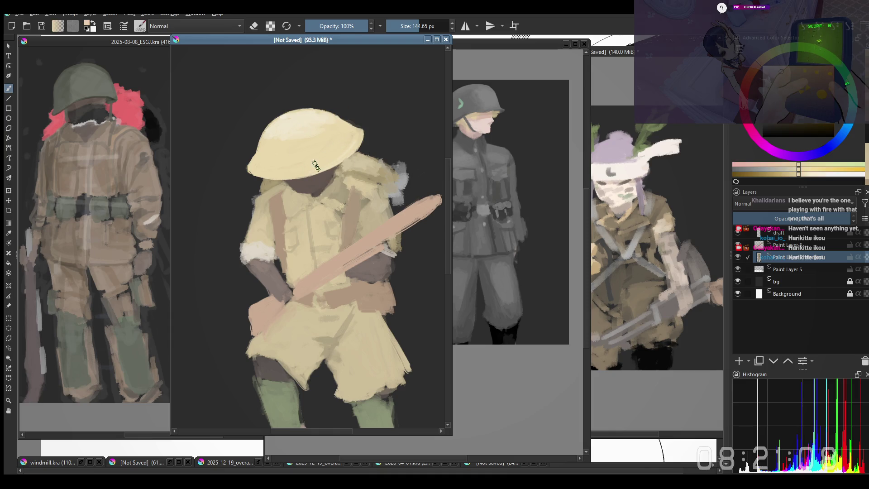
mouse_move(299, 167)
left_mouse_down()
mouse_move(304, 175)
mouse_move(276, 184)
left_mouse_up()
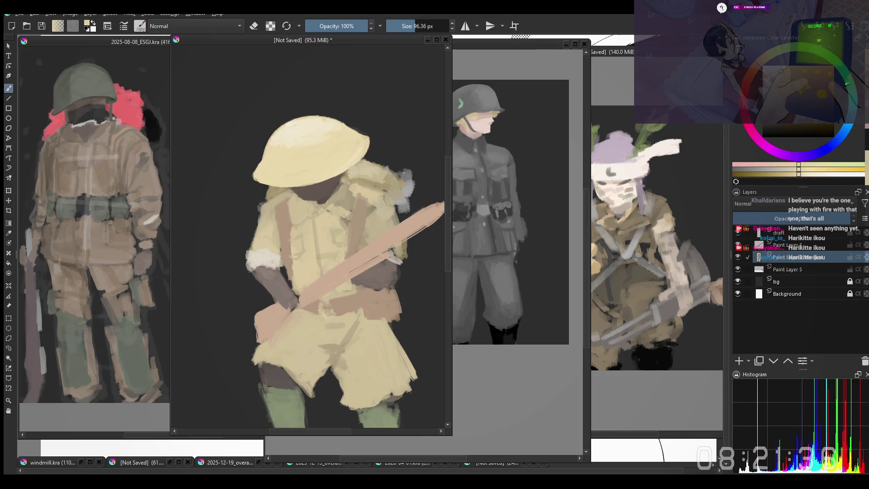
mouse_move(307, 172)
left_mouse_down()
mouse_move(321, 110)
mouse_move(257, 99)
left_mouse_up()
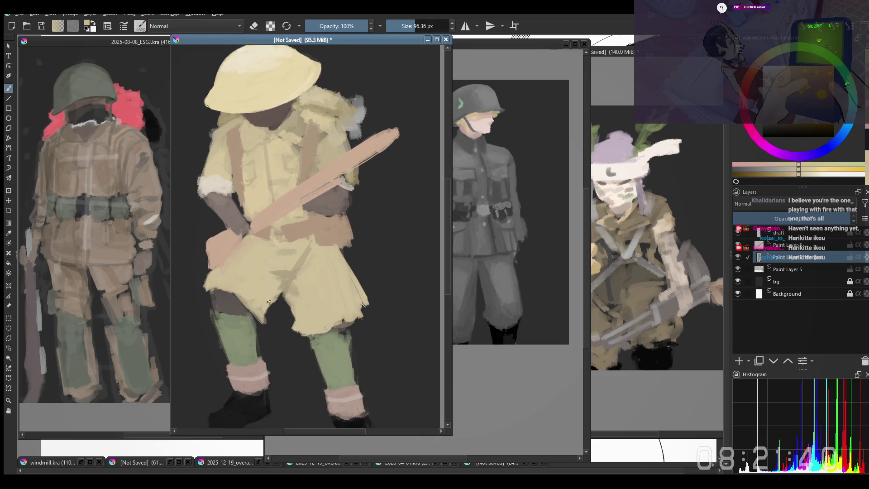
Sample the shorts colour and enlarge the brush for broad strokes over the shorts
key("e")
left_click(264, 317)
key("e")
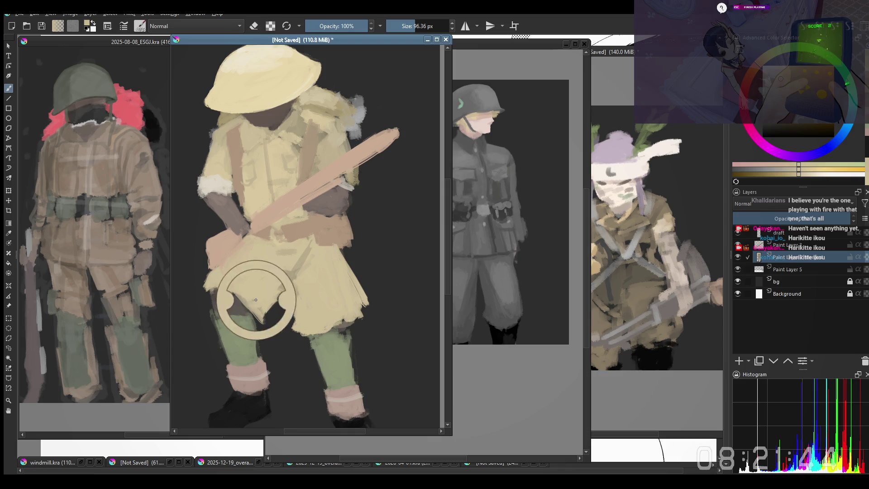
left_click_drag(239, 122, 263, 169)
mouse_move(243, 321)
left_mouse_down()
mouse_move(263, 291)
mouse_move(267, 315)
mouse_move(248, 324)
mouse_move(242, 312)
mouse_move(258, 324)
mouse_move(273, 279)
mouse_move(251, 268)
left_mouse_up()
scroll(272, 282, "down", 1)
scroll(283, 303, "up", 1)
Lay a light stroke over the hand and a thin light stroke down the khaki shorts, undoing two misplaced tries
mouse_move(234, 303)
left_mouse_down()
mouse_move(252, 275)
mouse_move(246, 284)
left_mouse_up()
left_click_drag(283, 255, 280, 241)
left_click_drag(335, 281, 333, 305)
key("ctrl+z")
left_click_drag(338, 260, 350, 314)
key("ctrl+z")
key("ctrl+z")
mouse_move(340, 268)
left_mouse_down()
mouse_move(352, 319)
mouse_move(310, 297)
left_mouse_up()
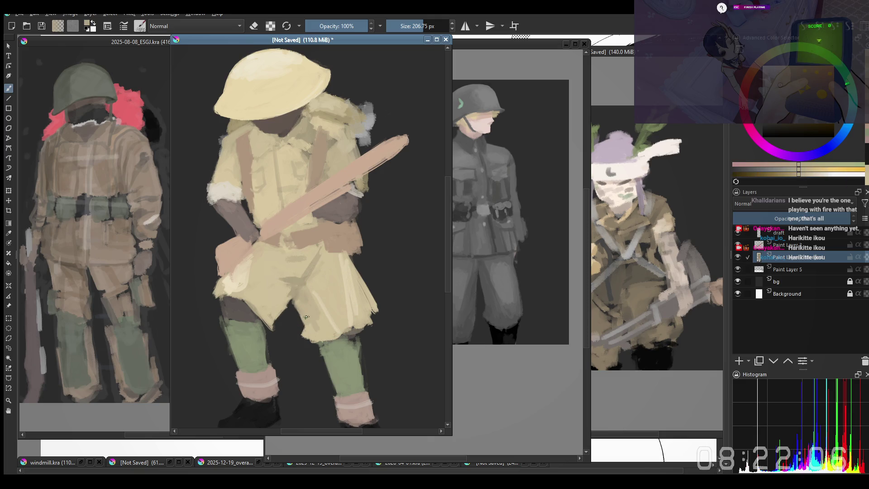
With the view mirrored, erase a dark patch on the shorts and add darker shading, then check the whole figure
key("m")
left_click_drag(271, 299, 250, 309)
left_click(308, 289, "ctrl")
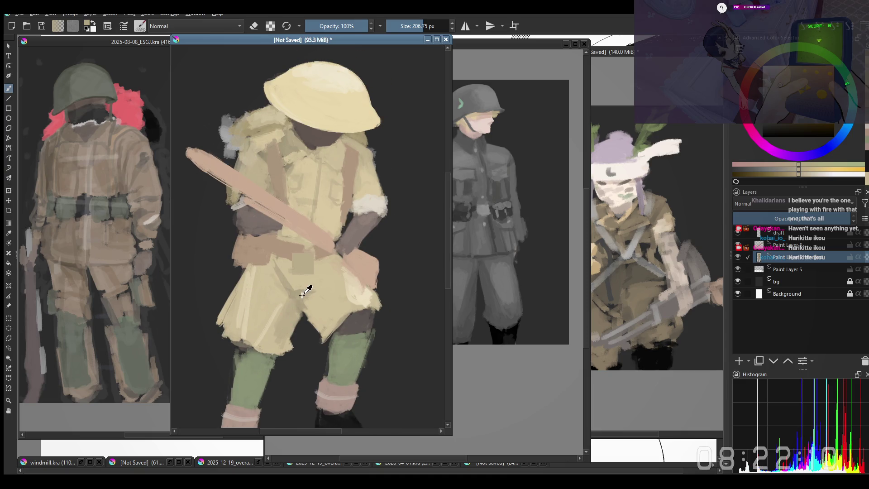
key("e")
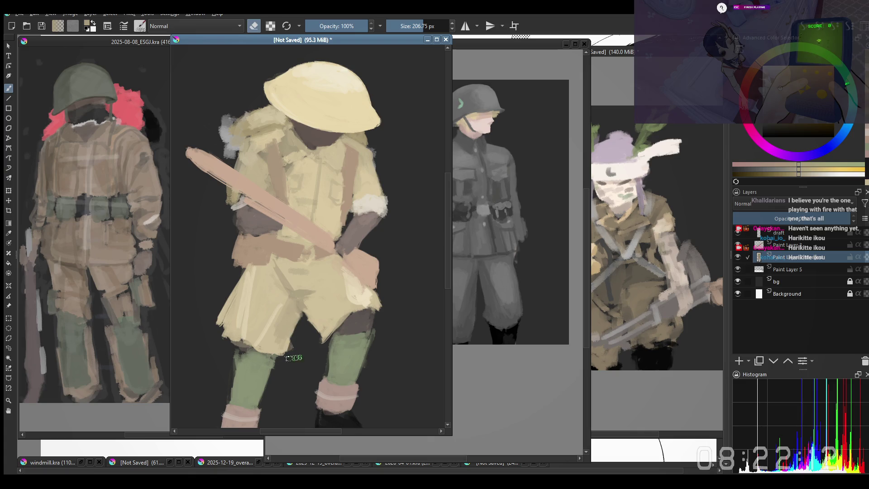
left_click_drag(296, 306, 277, 340)
scroll(299, 360, "down", 1)
scroll(308, 374, "up", 1)
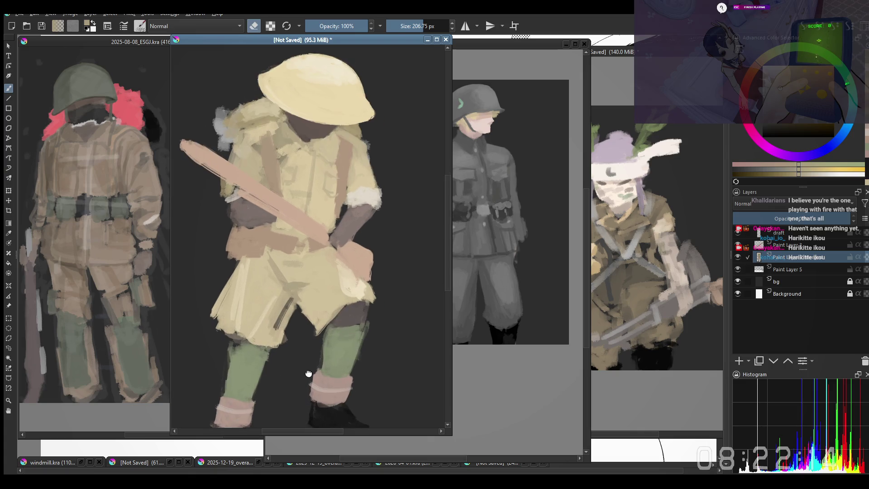
left_click_drag(283, 303, 276, 299)
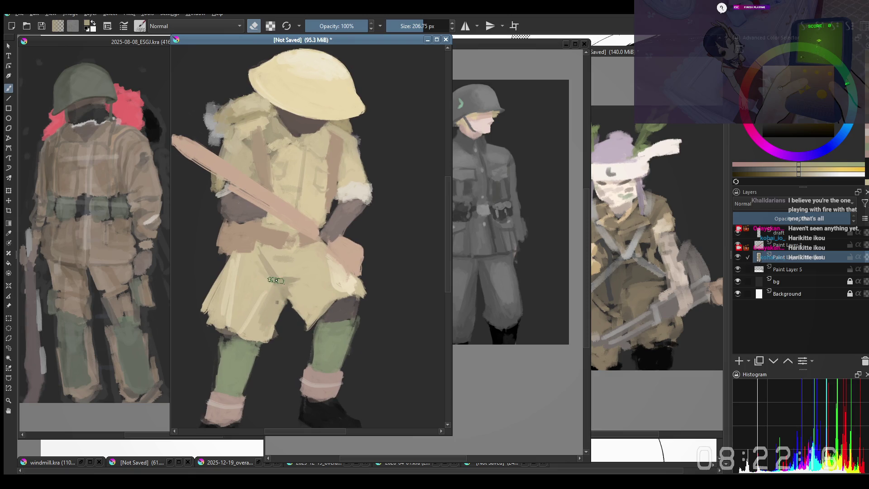
left_click_drag(286, 257, 280, 285)
key("e")
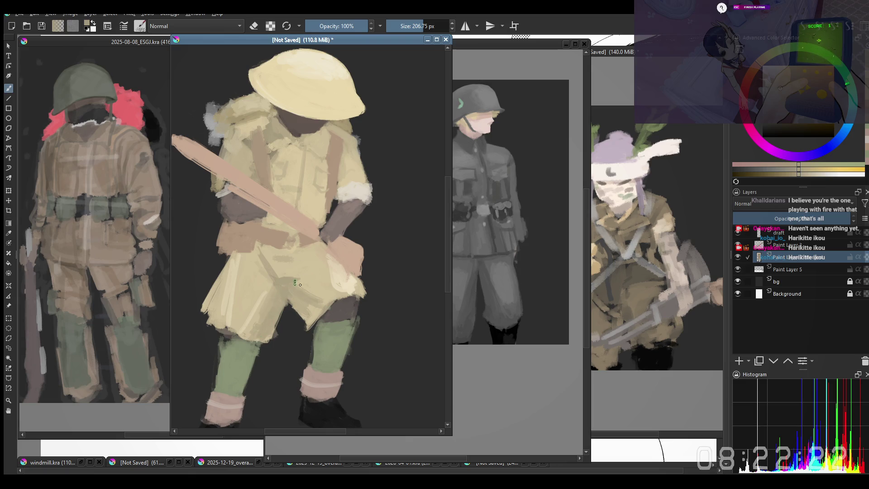
key("minus")
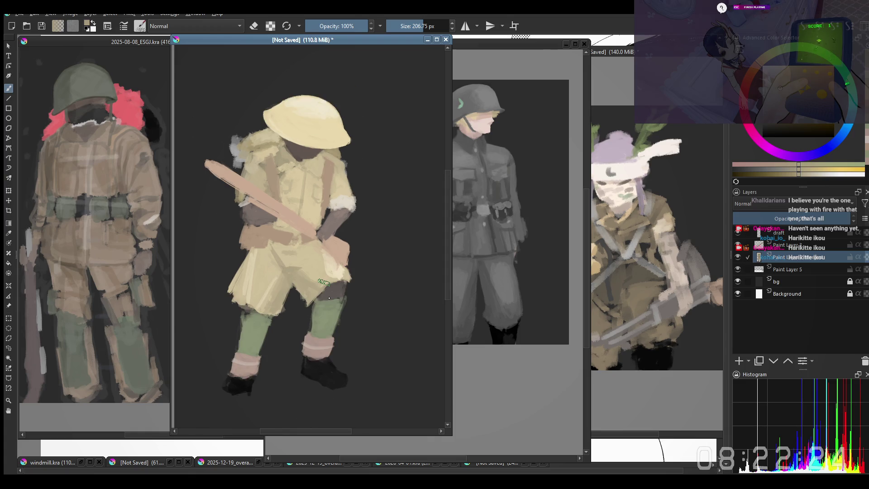
key("m")
key("plus")
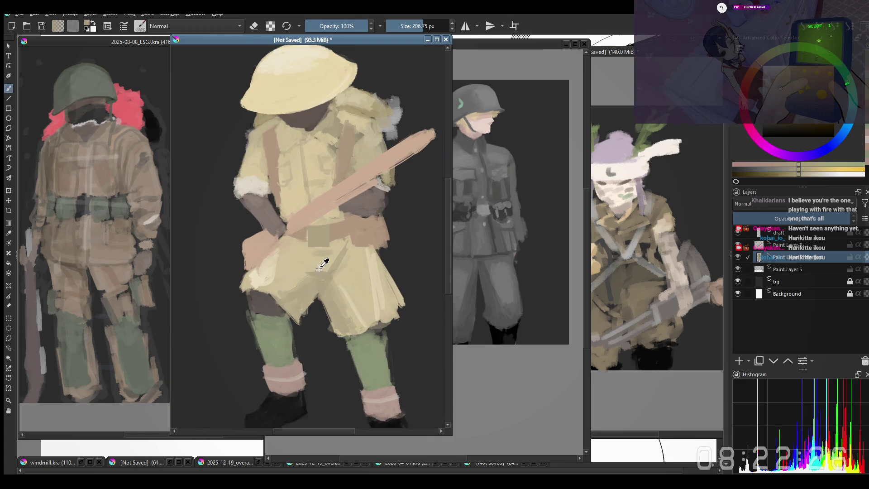
Blend sampled light yellow into the shorts with short strokes for a smoother khaki mass
left_click_drag(322, 279, 324, 281)
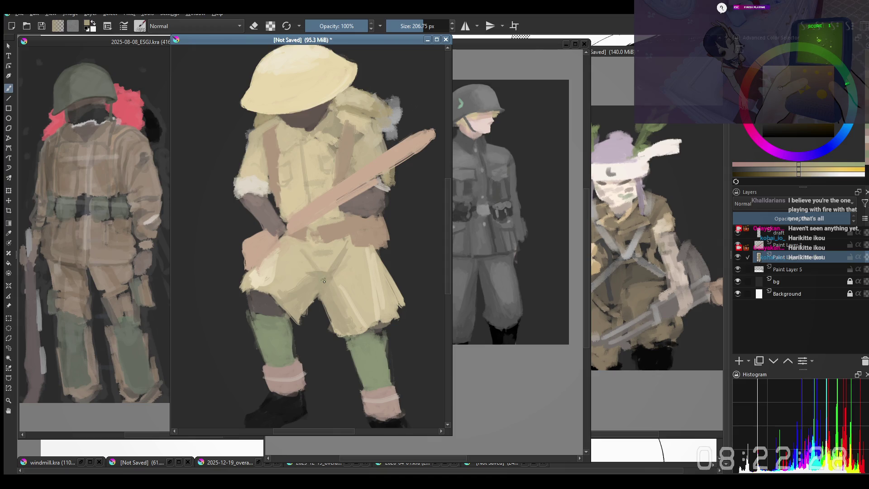
left_click(302, 271, "ctrl")
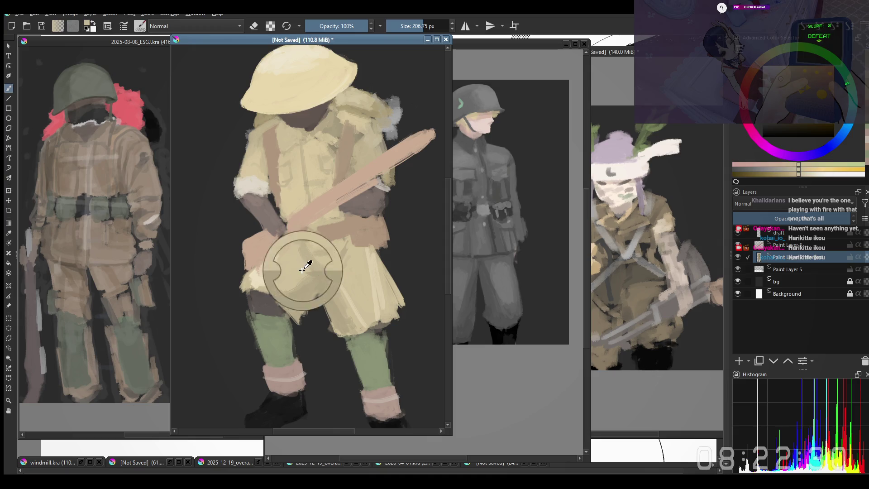
left_click_drag(314, 274, 313, 283)
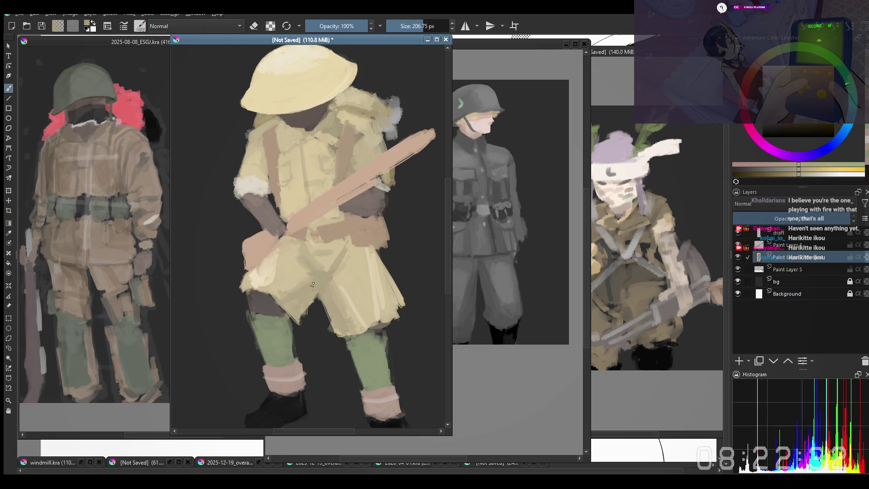
left_click(294, 277, "ctrl")
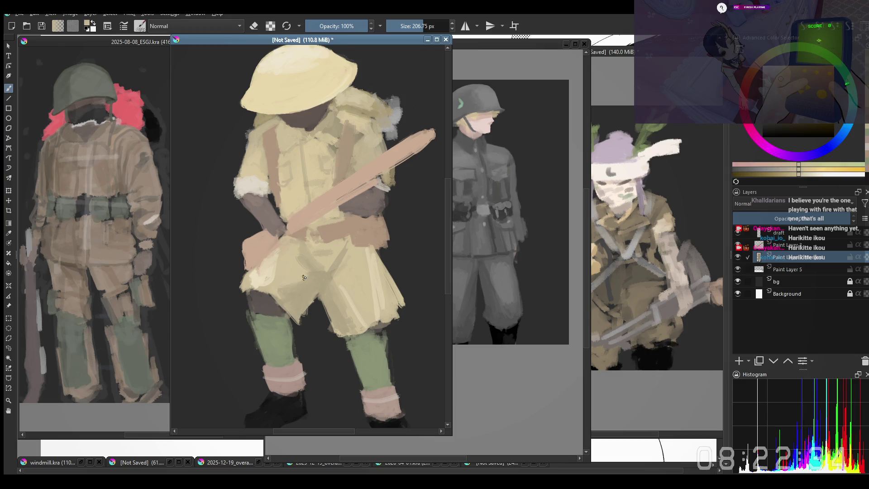
left_click(339, 281, "ctrl")
mouse_move(322, 293)
left_mouse_down()
mouse_move(333, 324)
mouse_move(322, 299)
left_mouse_up()
Feather the lower hem of the shorts and undo the darker crossing strokes
key("e")
key("e")
mouse_move(329, 251)
left_mouse_down()
mouse_move(343, 278)
mouse_move(324, 283)
left_mouse_up()
left_click(349, 310, "ctrl")
key("ctrl+z")
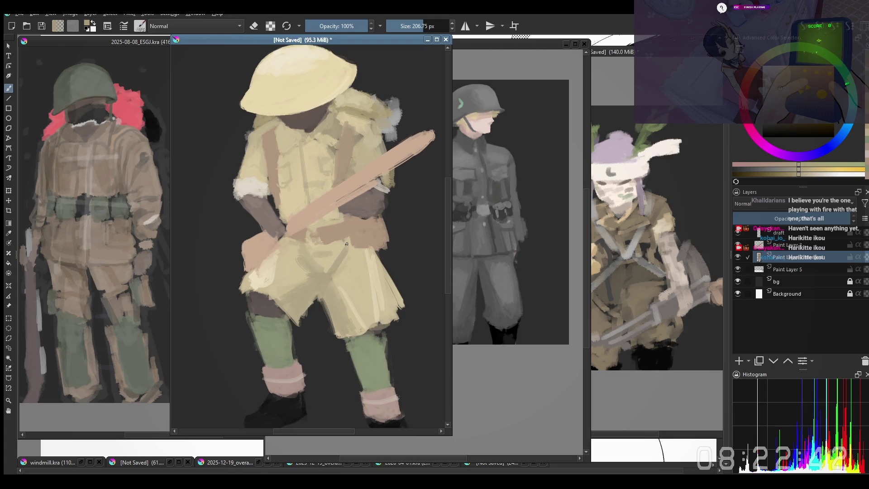
scroll(291, 243, "down", 1)
scroll(284, 184, "up", 2)
scroll(286, 186, "down", 1)
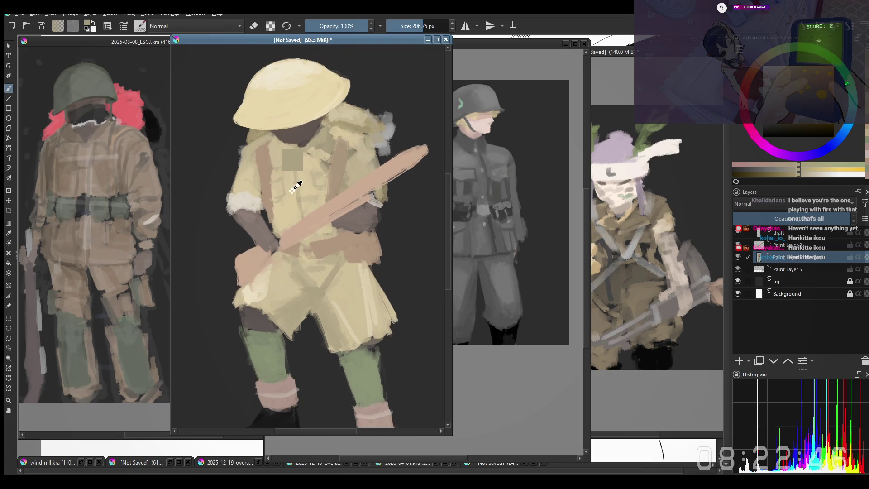
Sample tans from the collar and shirt and shrink the brush for detail work
left_click_drag(292, 191, 286, 147)
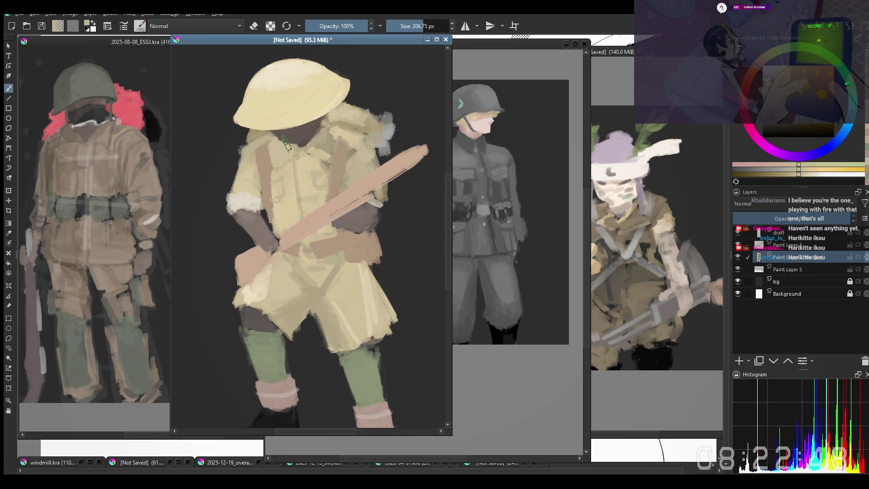
left_click_drag(248, 170, 243, 170)
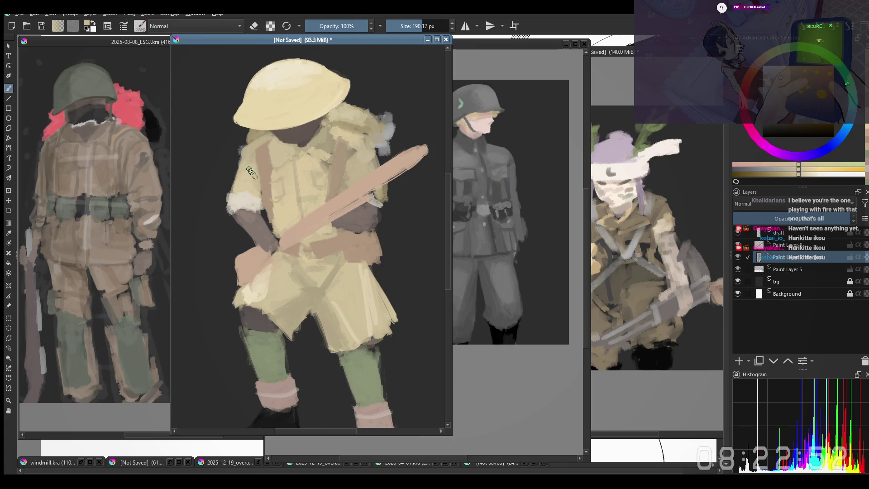
left_click(319, 153, "ctrl")
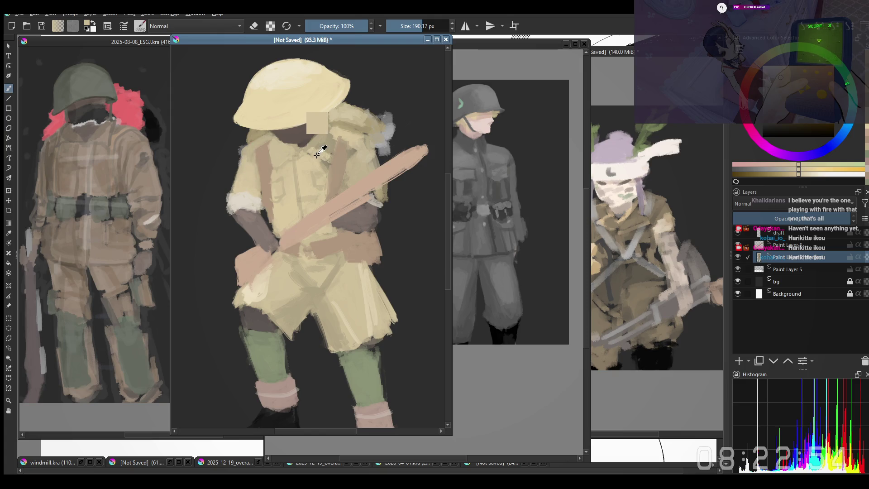
left_click_drag(319, 154, 296, 167, "ctrl")
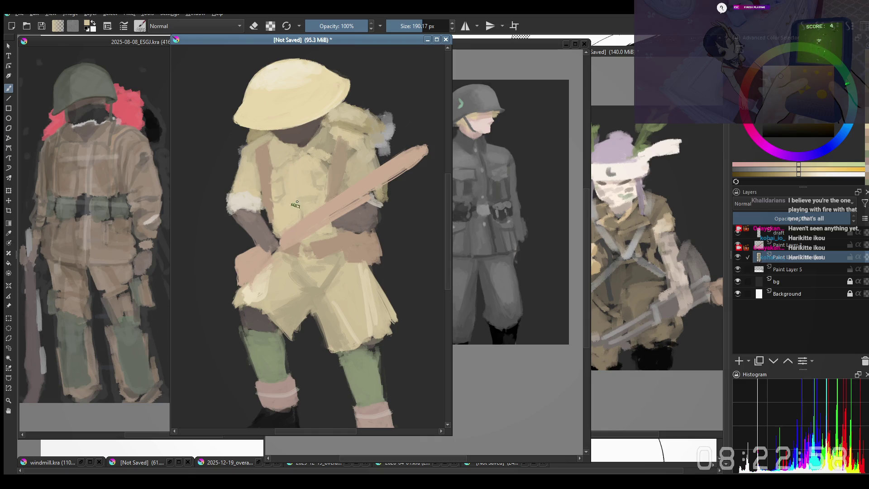
left_click_drag(301, 145, 289, 146, "shift")
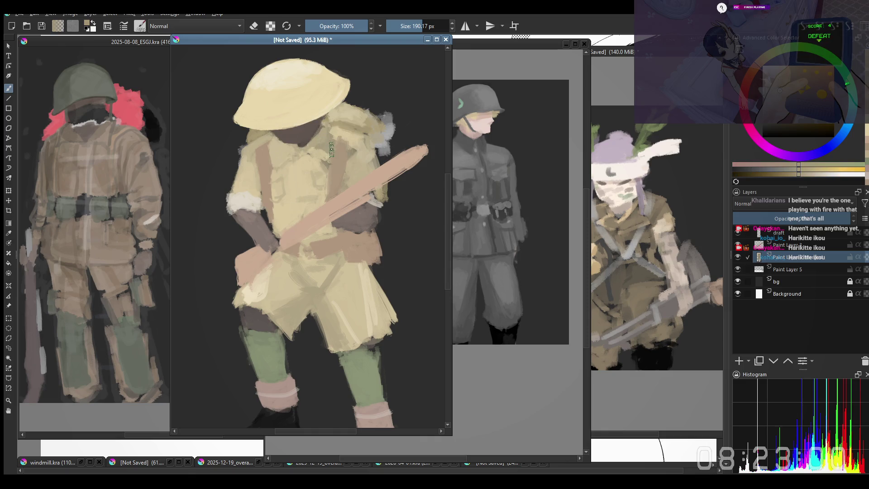
left_click_drag(309, 170, 297, 171, "shift")
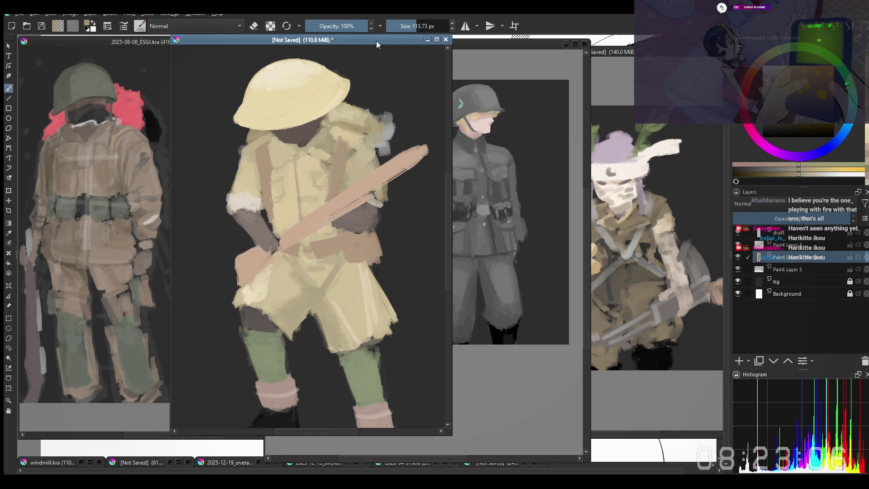
Check the figure mirrored, then darken the collar and strap area with sampled shirt tans
key("m")
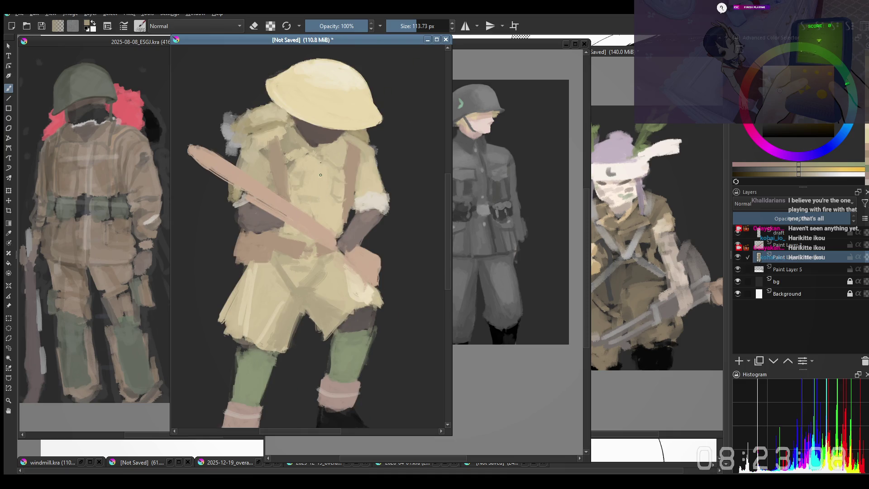
left_click(332, 178, "ctrl")
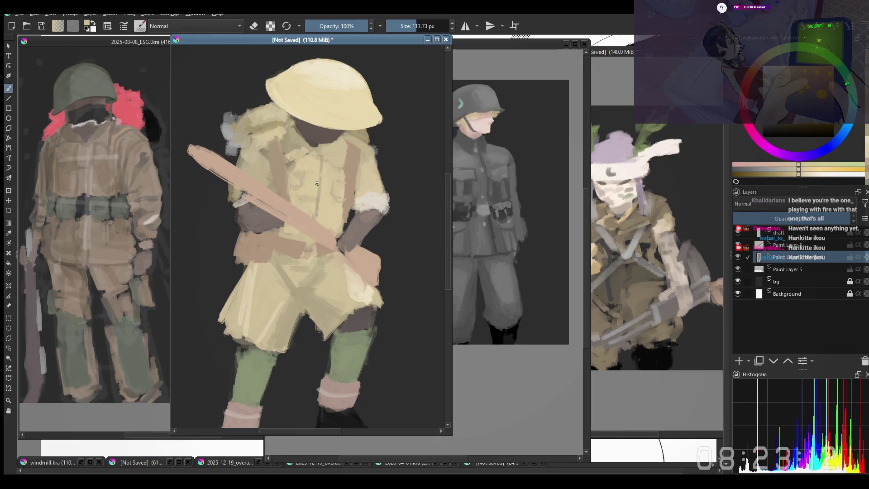
key("m")
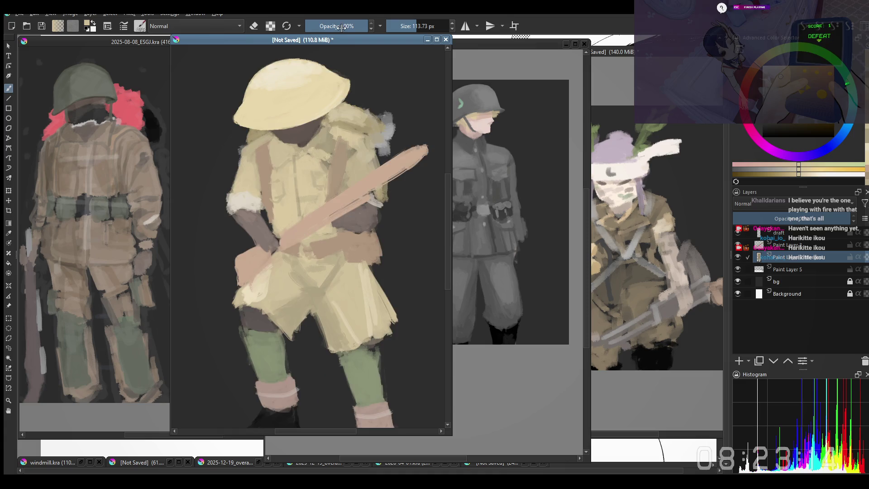
left_click(314, 152, "ctrl")
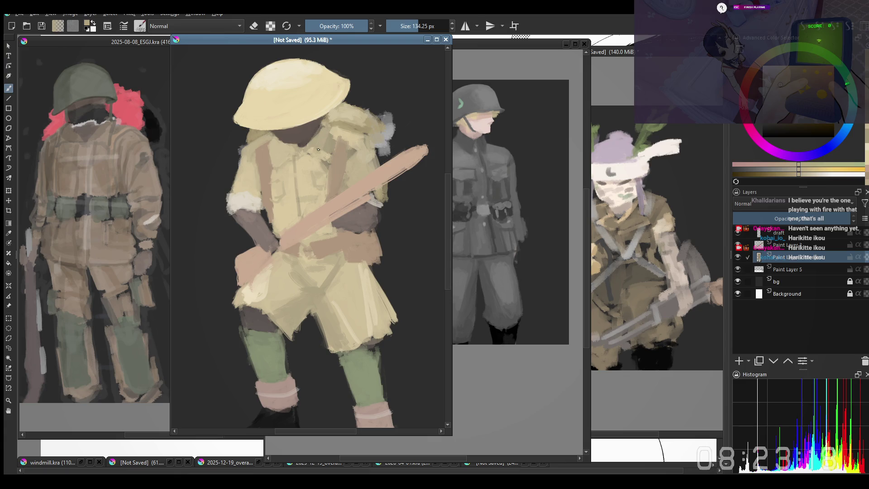
left_click(320, 145, "ctrl")
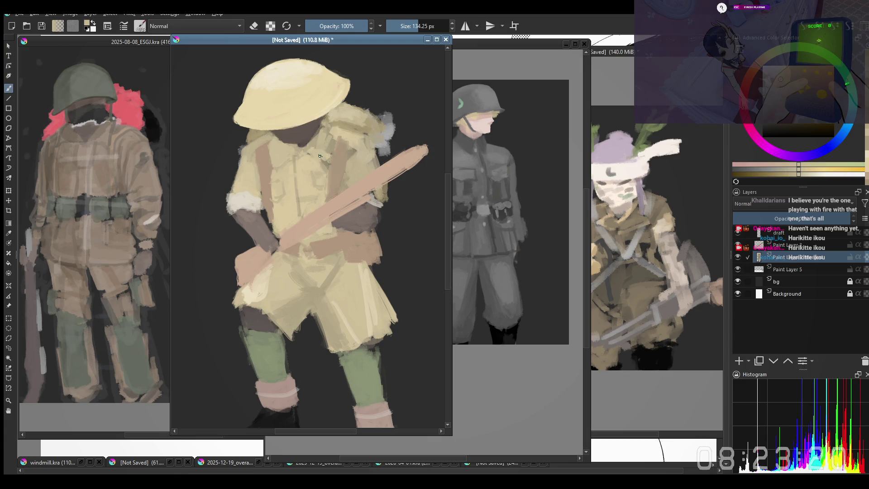
left_click_drag(320, 156, 329, 147)
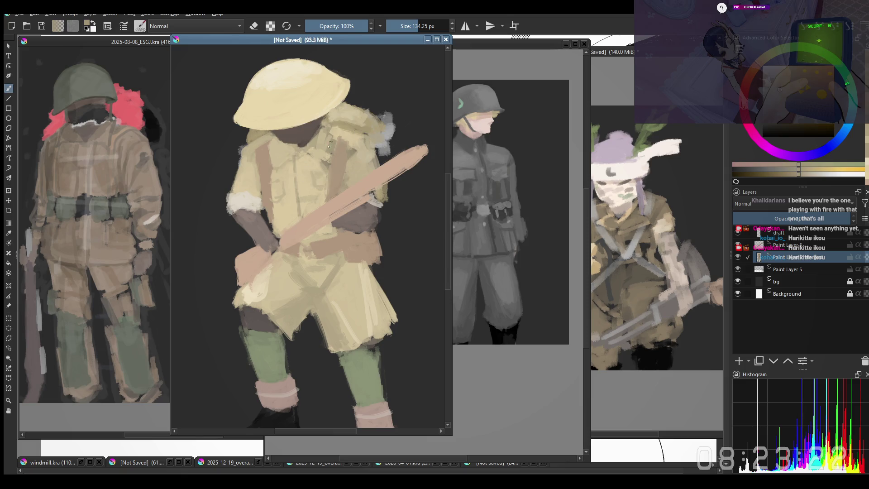
left_click(345, 139, "ctrl")
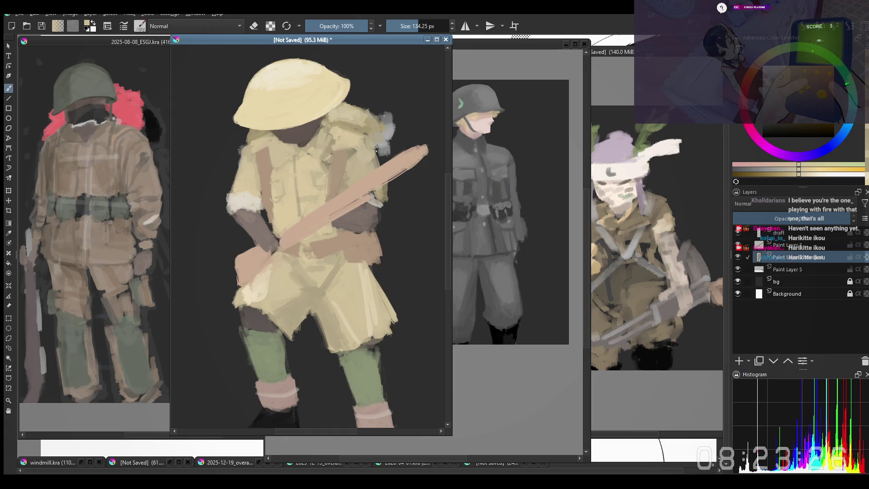
left_click(352, 157, "ctrl")
In the mirrored view, cover a green speck on the shirt and brighten the grey patch by the strap with light beige
key("e")
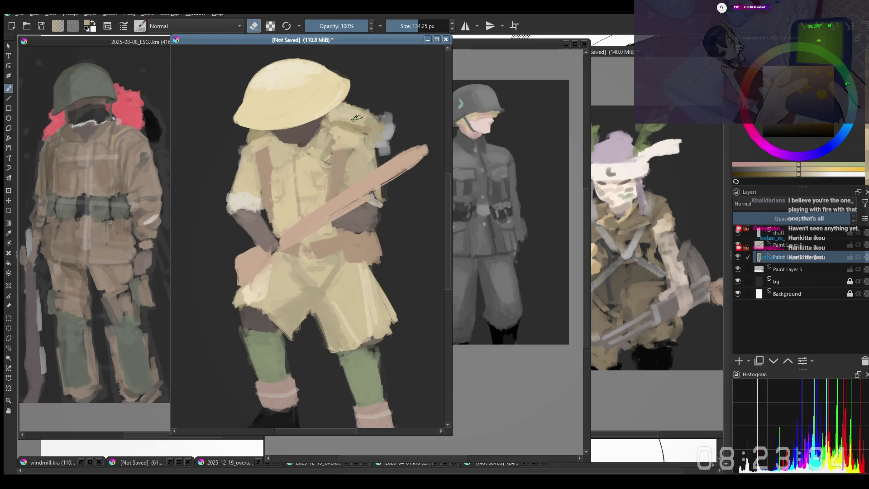
key("m")
key("e")
left_click_drag(234, 170, 236, 146)
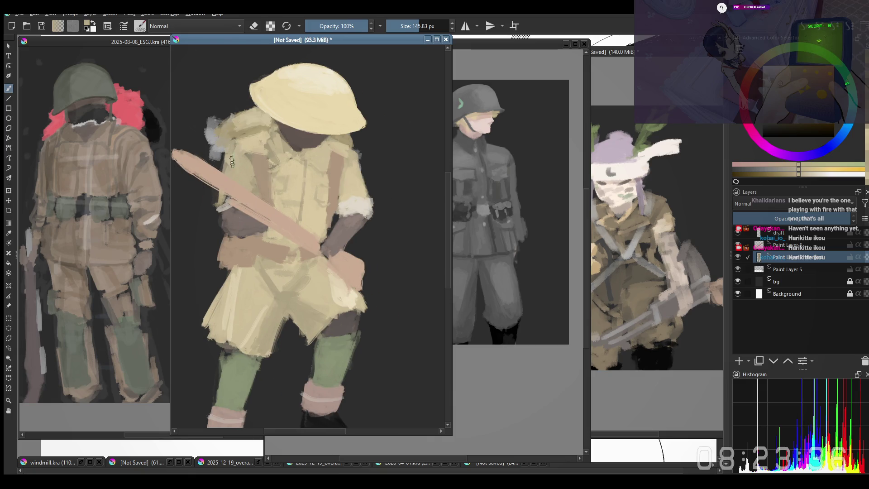
left_click_drag(223, 182, 227, 198)
left_click(383, 189, "ctrl")
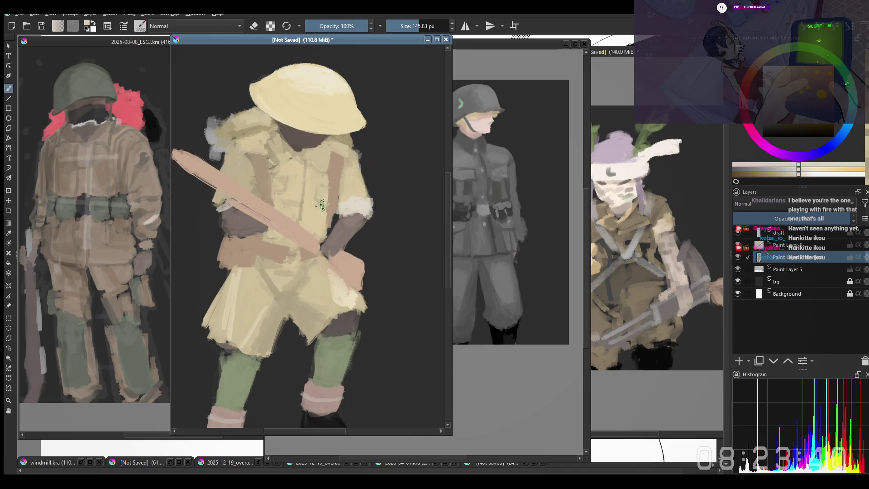
left_click_drag(229, 199, 220, 202)
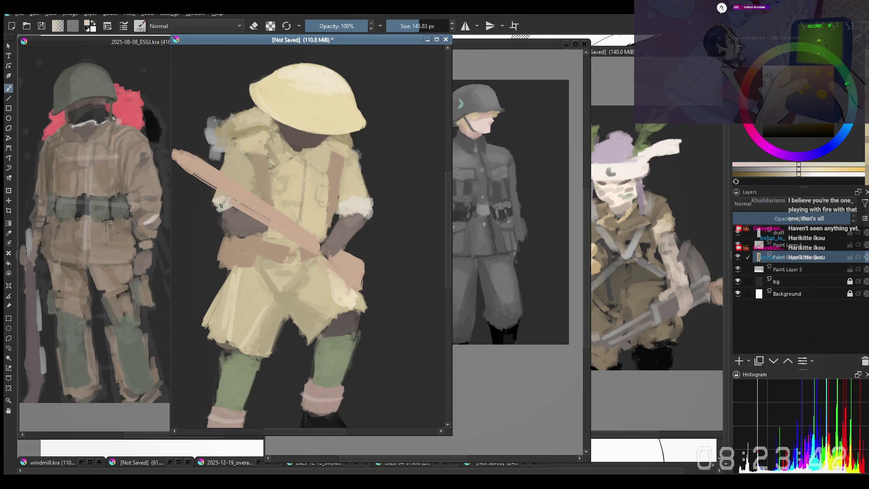
key("m")
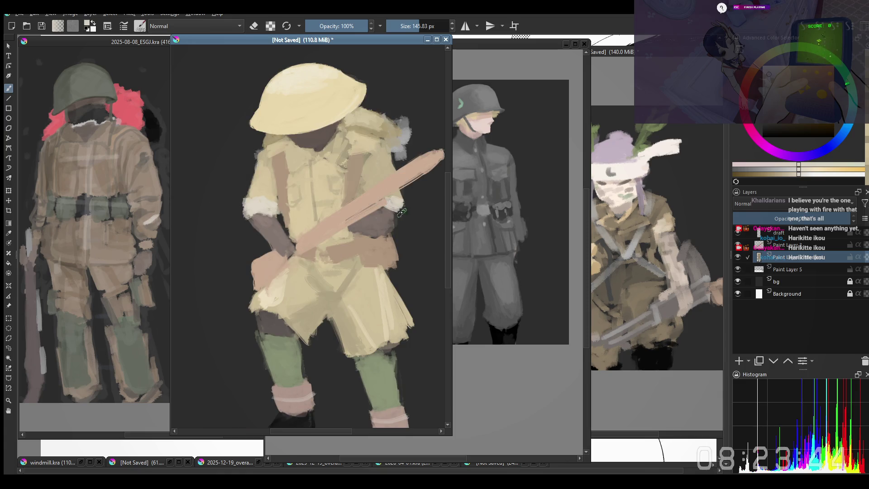
Sample the dark reddish-brown of the hand while repositioning the painting toward the legs
left_click(378, 221, "ctrl")
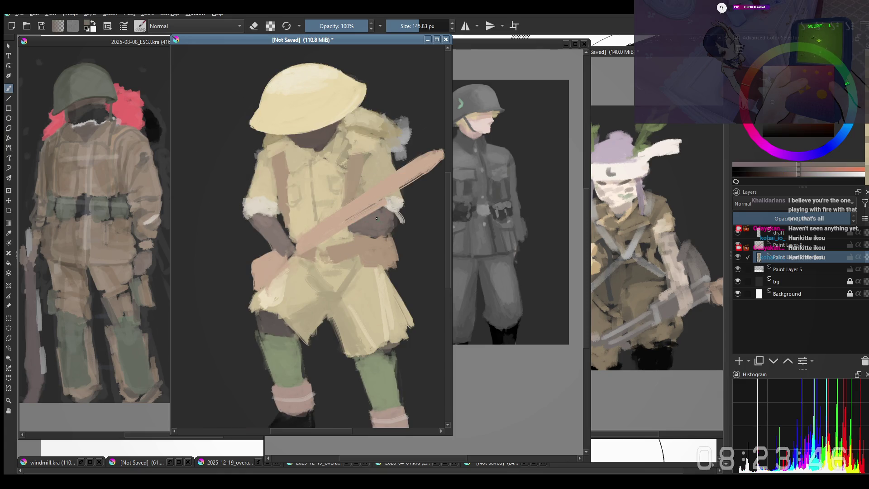
left_click_drag(326, 254, 333, 216)
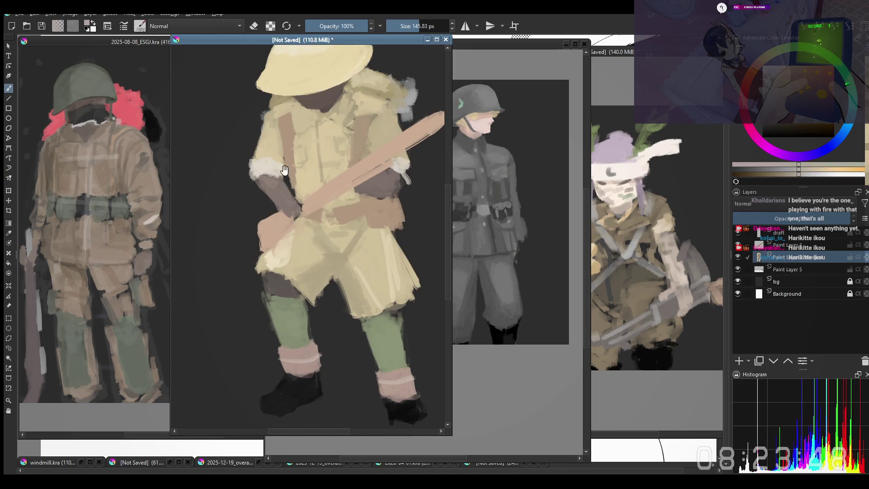
left_click_drag(284, 170, 277, 215)
left_click_drag(281, 299, 251, 322)
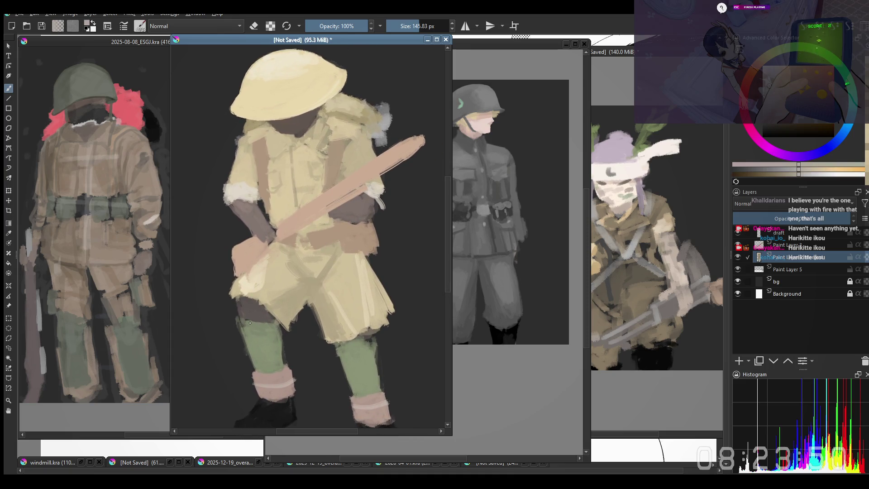
left_click(254, 311, "ctrl")
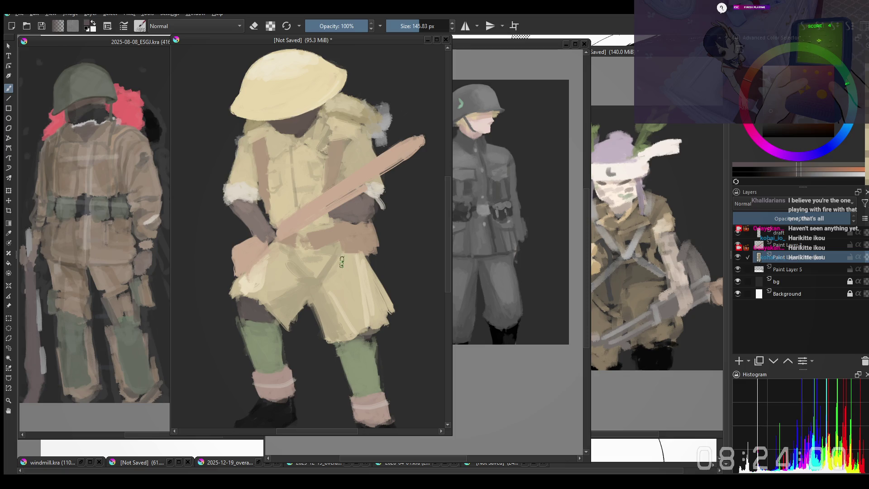
scroll(342, 262, "up", 1)
With a sampled green in Multiply blending, paint darker curved wrap bands across both lower legs
mouse_move(364, 325)
left_mouse_down()
mouse_move(334, 333)
mouse_move(354, 321)
mouse_move(341, 317)
left_mouse_up()
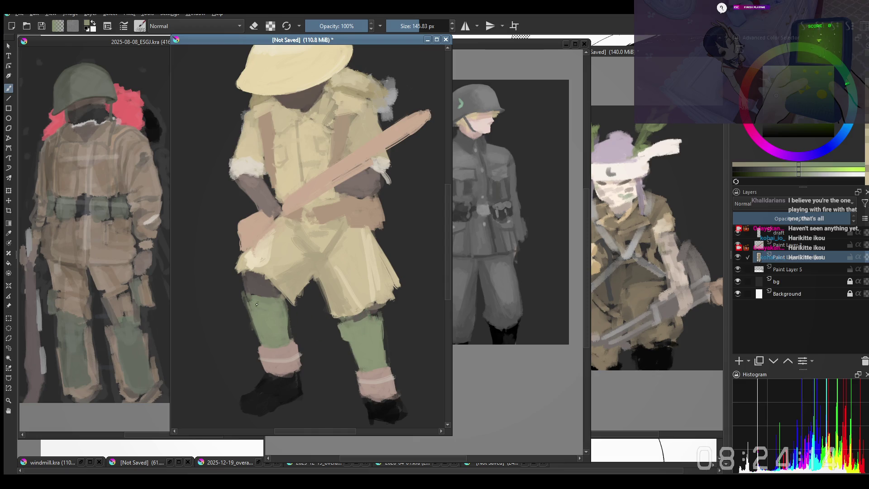
left_click(253, 272, "ctrl")
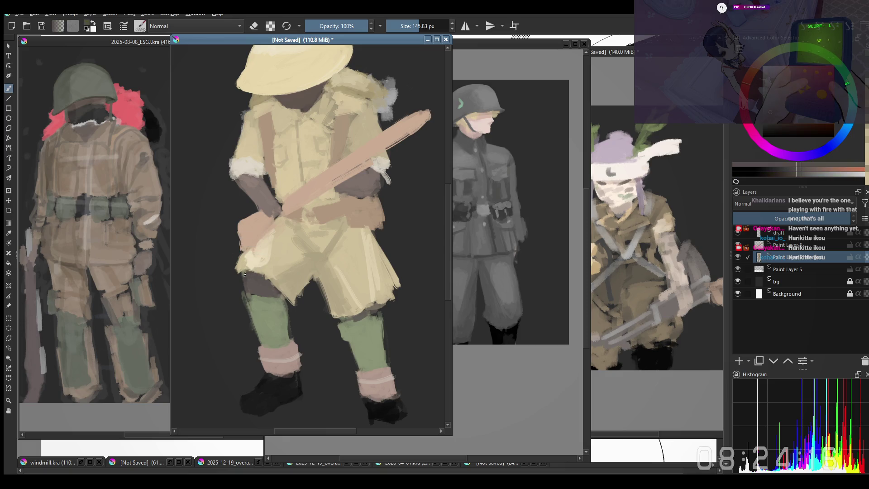
scroll(250, 282, "up", 1)
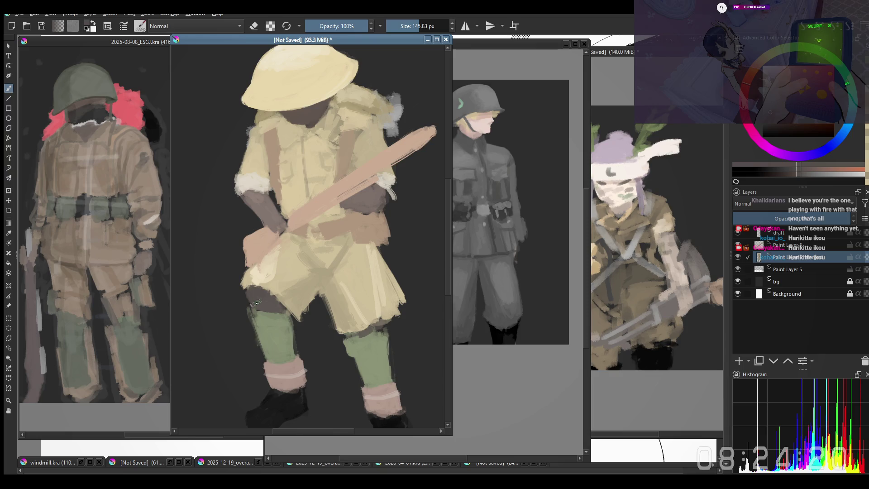
left_click(268, 325, "ctrl")
key("alt+shift+m")
key("bracketleft")
left_click_drag(256, 328, 287, 332)
left_click_drag(350, 352, 386, 351)
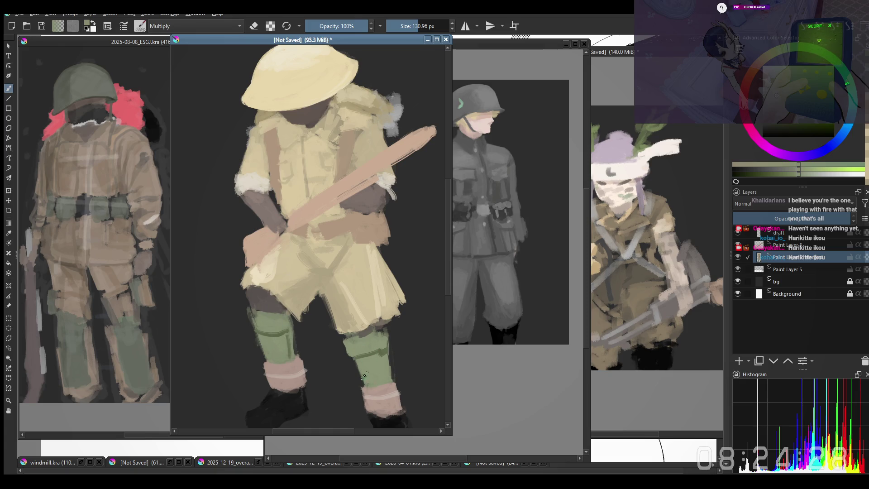
Darken and rework the edges of the right green shin with repeated strokes
left_click_drag(386, 352, 389, 380)
left_click_drag(360, 354, 373, 388)
left_click_drag(385, 340, 389, 388)
mouse_move(358, 356)
left_mouse_down()
mouse_move(371, 389)
mouse_move(377, 375)
mouse_move(378, 386)
left_mouse_up()
left_click_drag(385, 354, 380, 384)
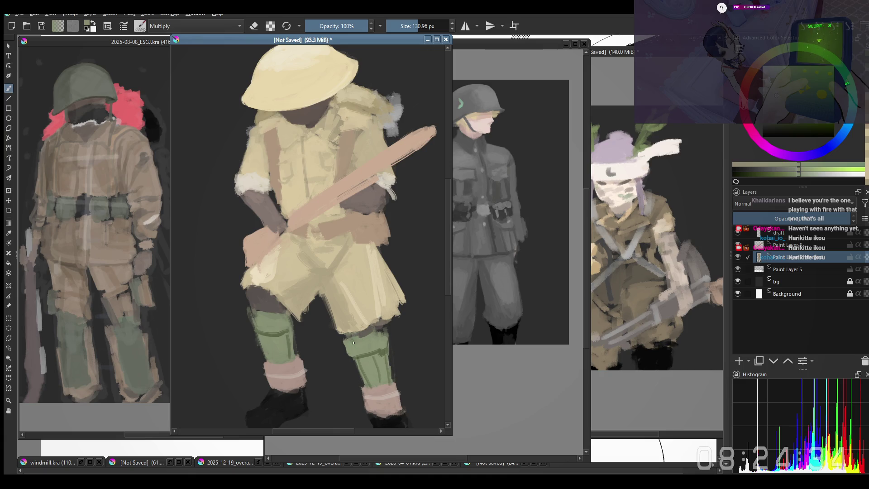
Add darker green wrap strokes on the left legging, undoing a too-light stroke
left_click_drag(259, 314, 269, 336)
key("ctrl+z")
mouse_move(268, 328)
left_mouse_down()
mouse_move(280, 313)
mouse_move(278, 364)
left_mouse_up()
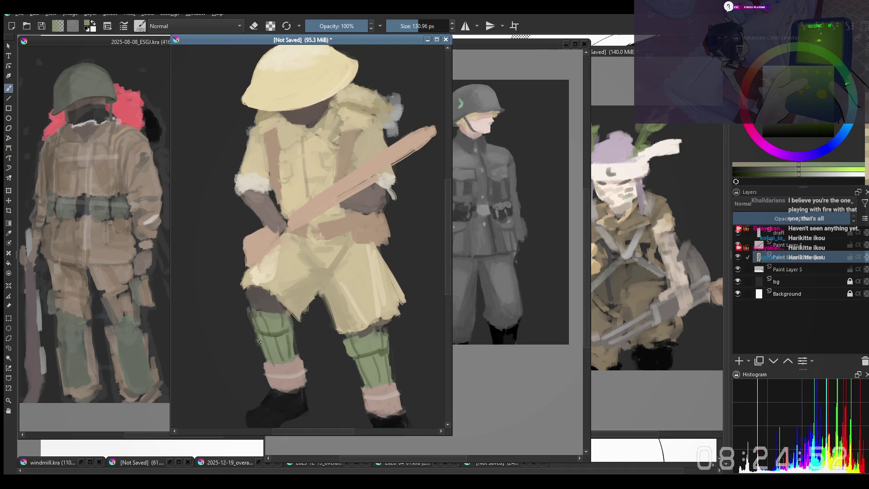
mouse_move(258, 341)
left_mouse_down()
mouse_move(269, 339)
mouse_move(258, 334)
left_mouse_up()
key("minus")
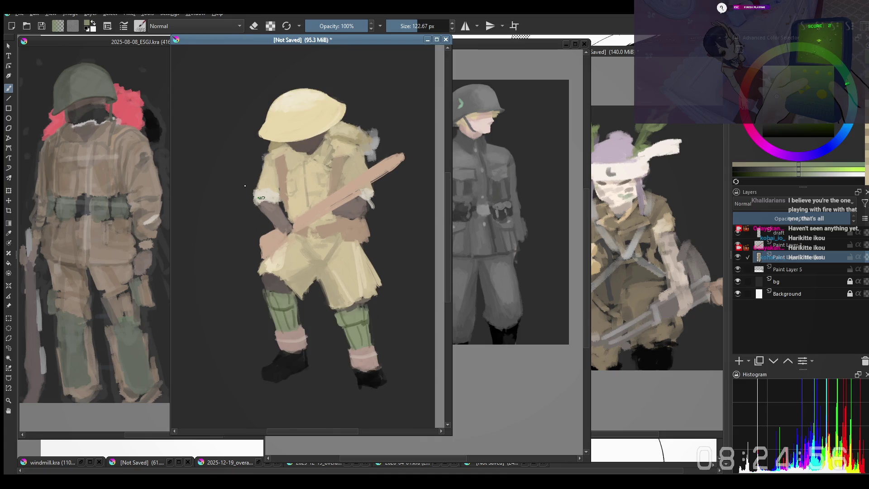
Touch up the yellow soldier's coat in the mirrored view, alternating painting and erasing
key("m")
key("plus")
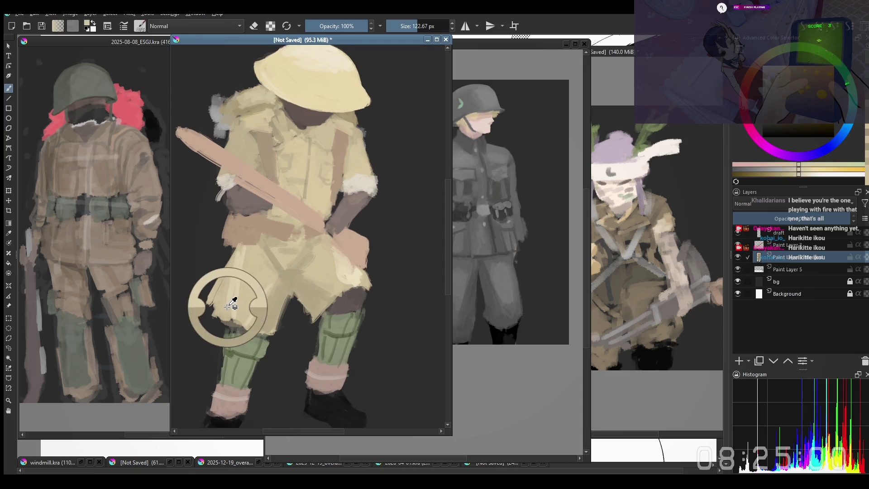
key("e")
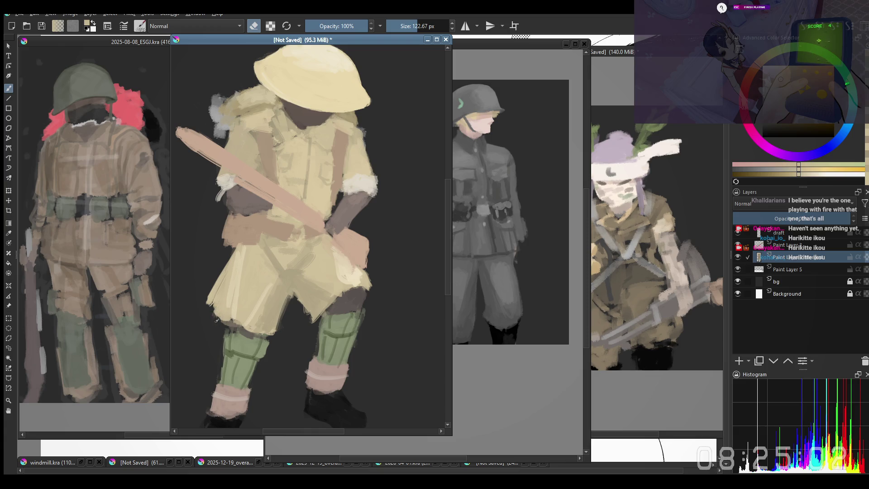
key("e")
key("bracketright")
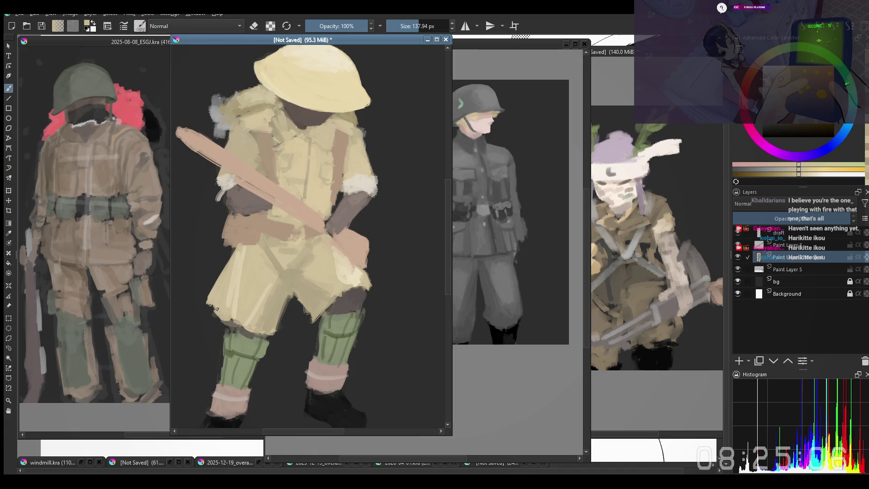
key("e")
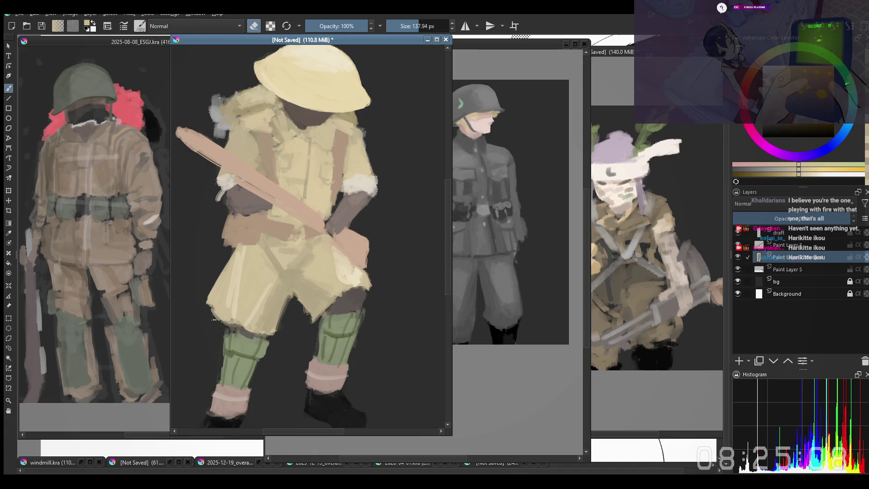
key("e")
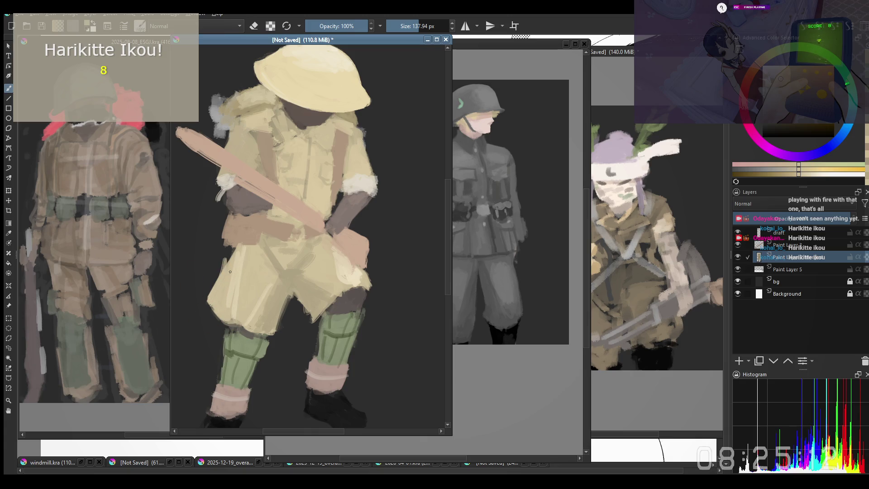
Restore the normal view, then bring the green-helmeted soldier painting to the front and pan it into view
key("bracketleft")
key("minus")
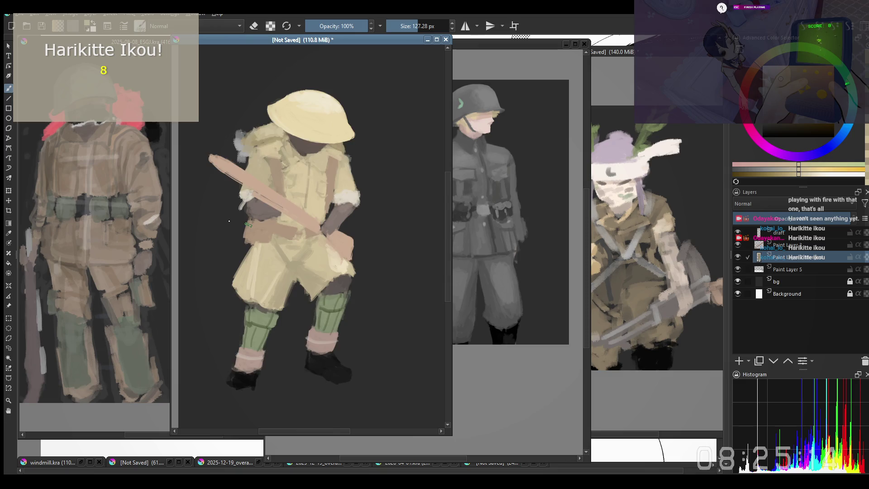
key("m")
key("plus")
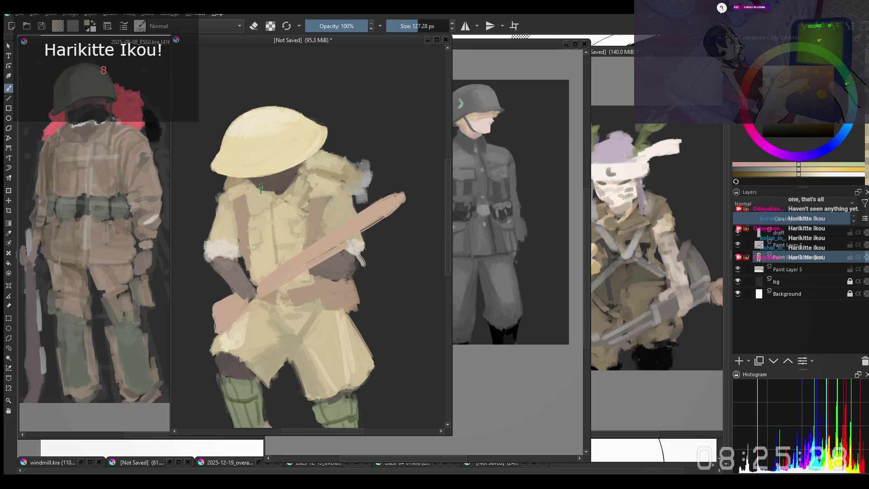
left_click_drag(259, 188, 286, 157)
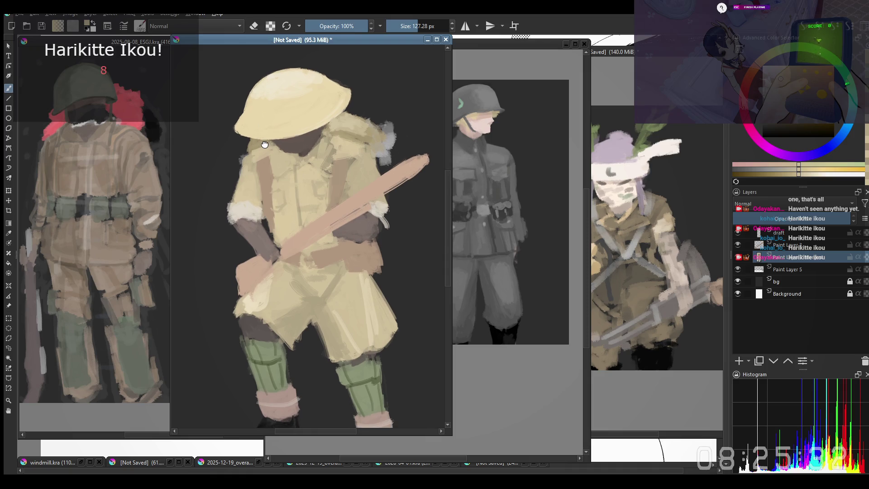
left_click(71, 150)
left_click_drag(72, 149, 148, 218)
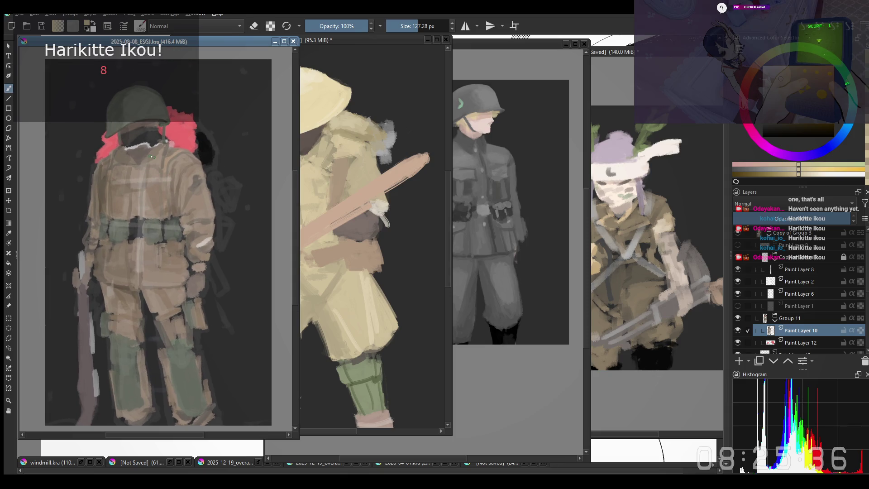
Tile the three soldier studies side by side by shifting their windows, ending on the green-helmeted soldier
left_click(353, 138)
scroll(353, 137, "down", 2)
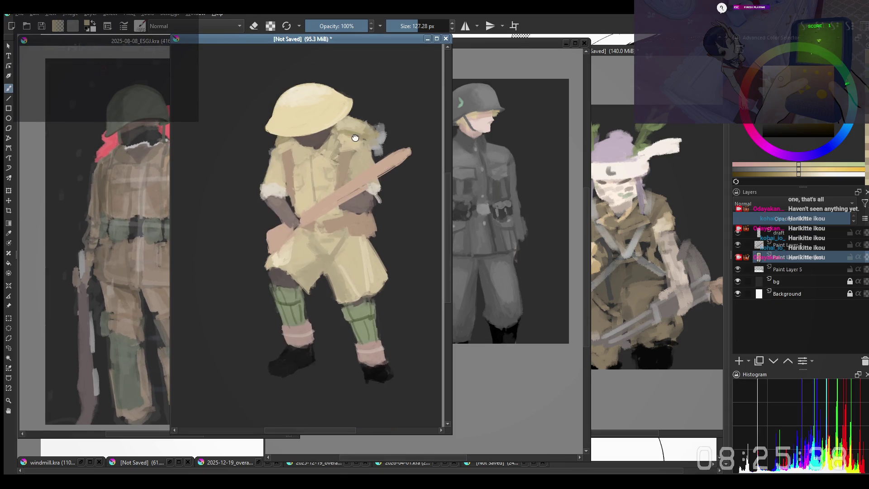
left_click_drag(355, 138, 370, 142)
left_click_drag(270, 39, 297, 38)
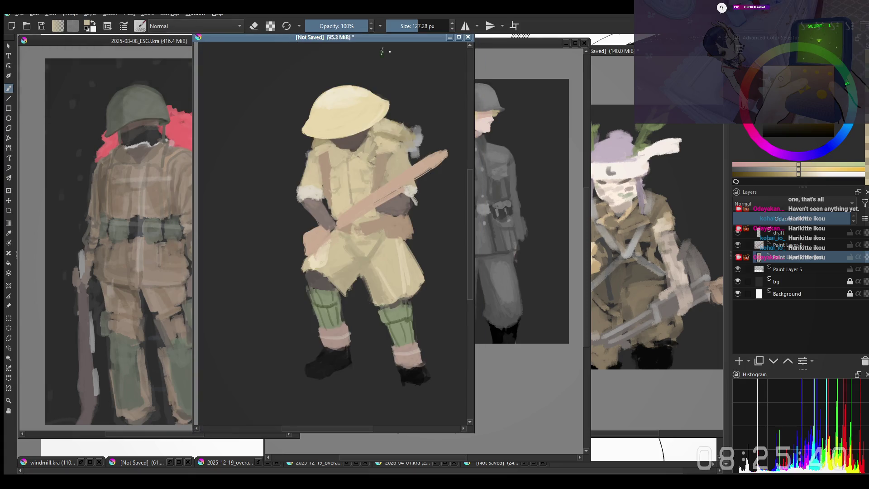
left_click_drag(505, 44, 543, 42)
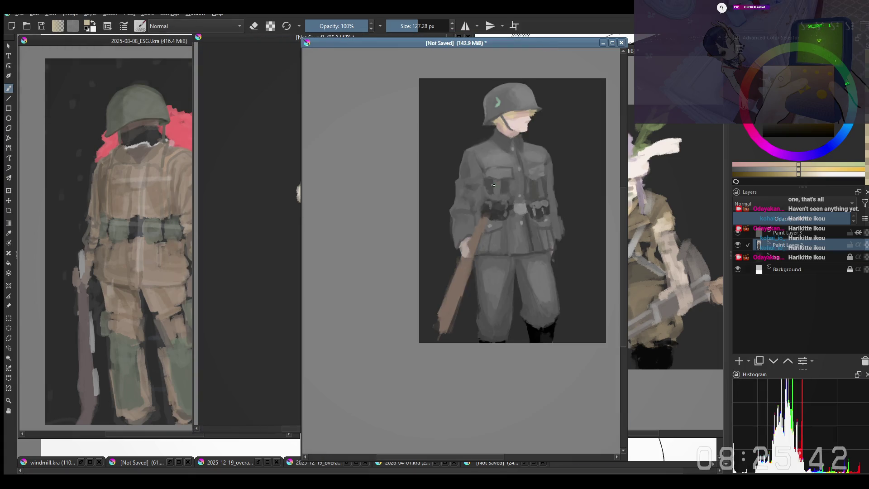
left_click(281, 151)
left_click(80, 138)
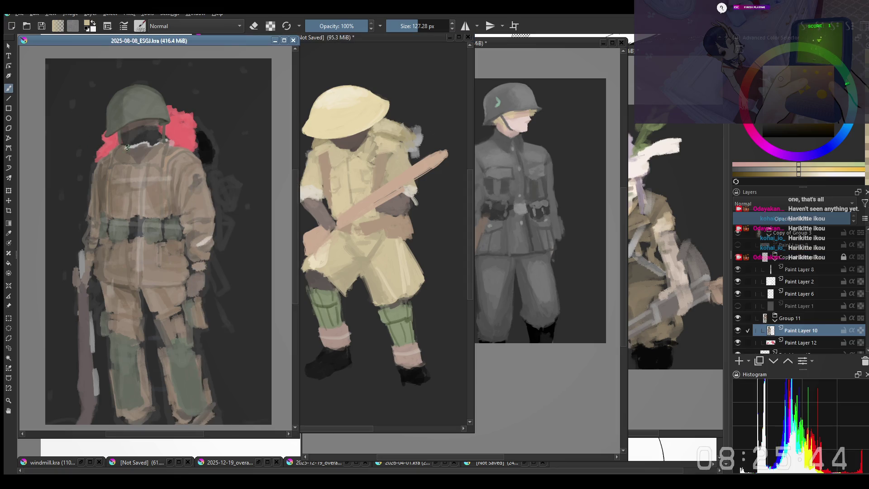
left_click_drag(113, 155, 125, 168)
left_click(551, 43)
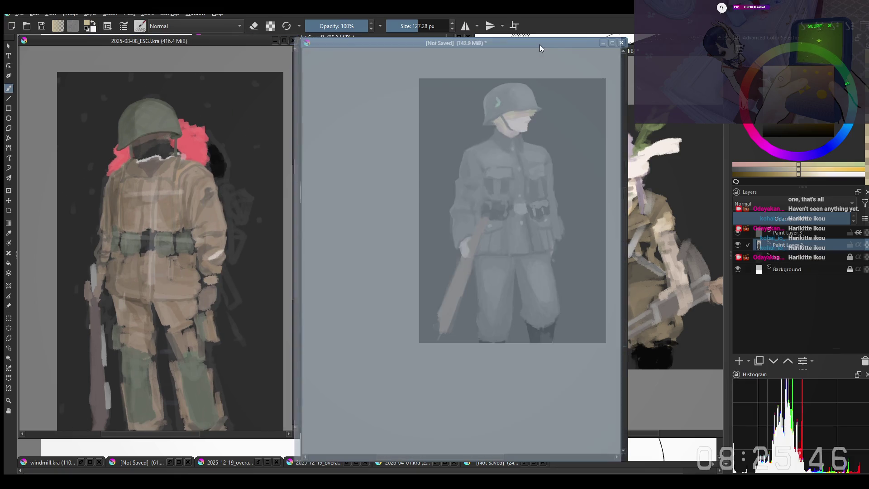
left_click_drag(435, 141, 458, 138)
key("ctrl+Tab")
key("ctrl+Tab")
key("ctrl+Tab")
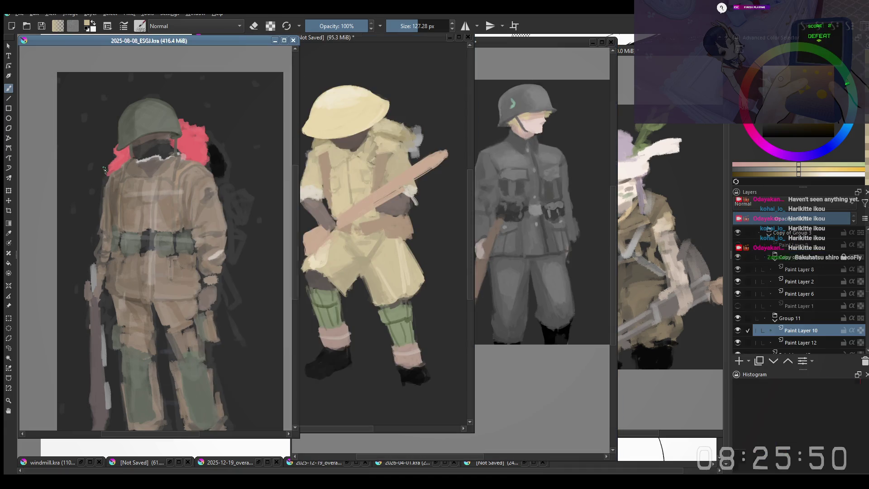
Reposition the green-helmeted soldier in view and paint a sampled dark stroke on its background
left_click_drag(105, 170, 130, 155)
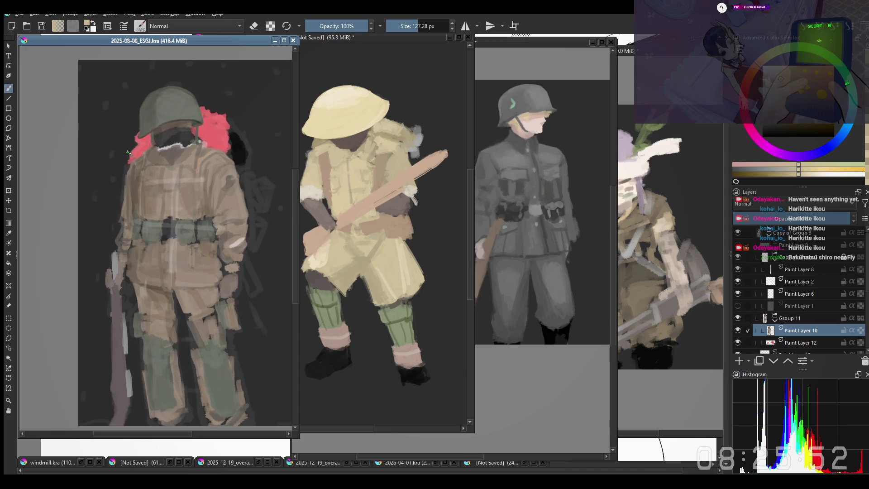
left_click_drag(207, 215, 192, 187)
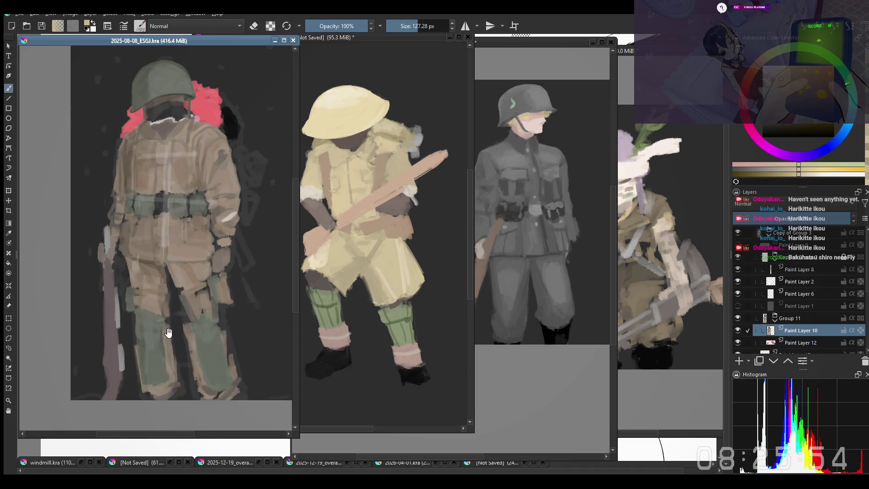
scroll(160, 89, "up", 2)
scroll(160, 89, "up", 1)
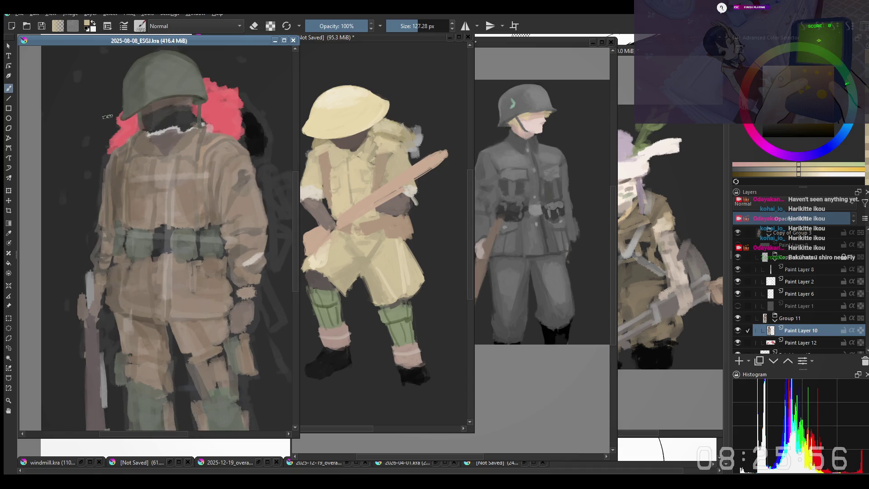
left_click(81, 72, "ctrl")
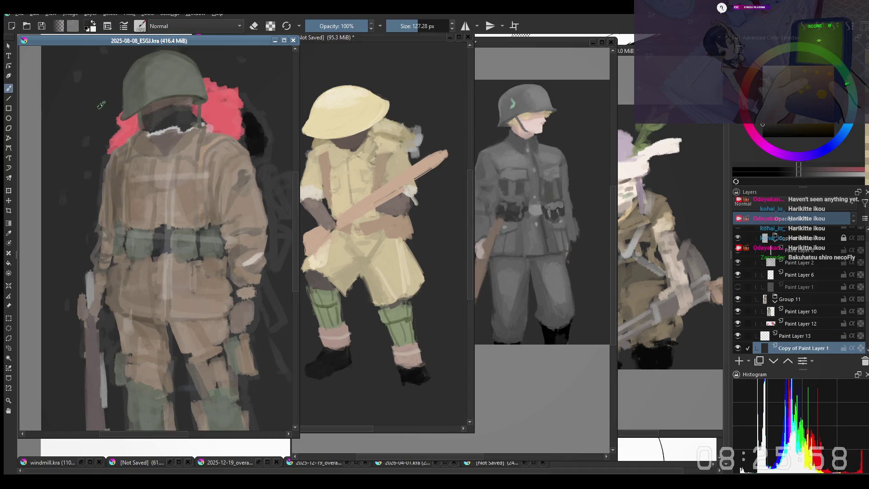
left_click_drag(126, 129, 191, 195)
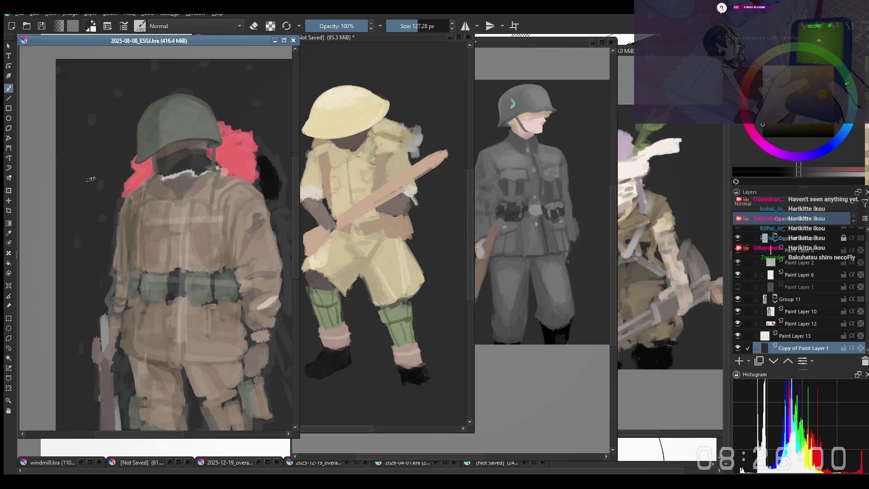
left_click(99, 108)
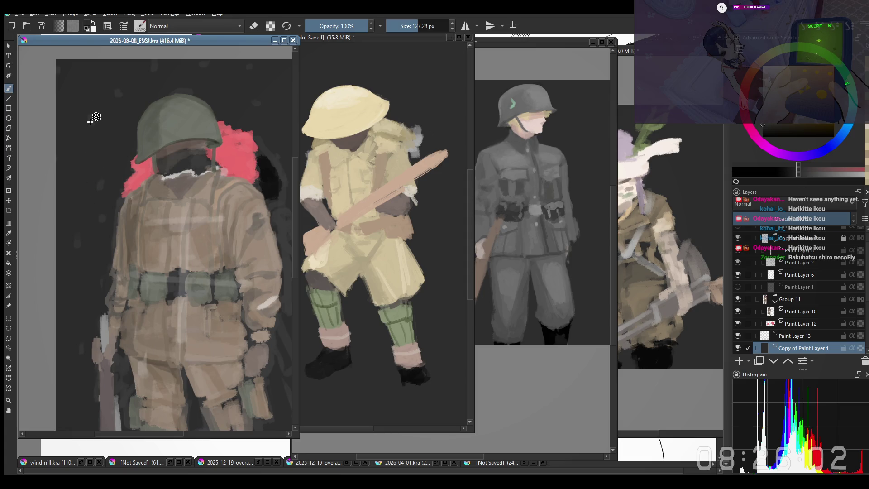
scroll(837, 300, "up", 1)
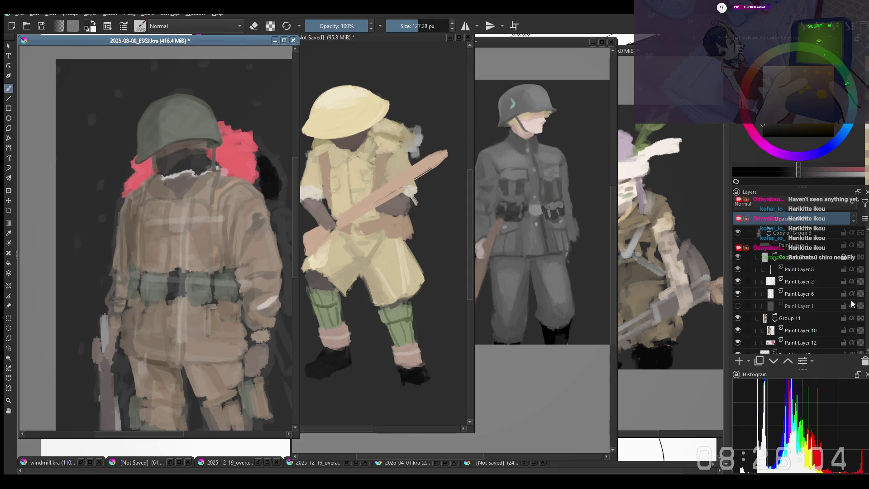
Toggle Paint Layer 2's visibility to compare, then move it higher in the layer stack
left_click(738, 258)
left_click(95, 117)
scroll(70, 125, "up", 1)
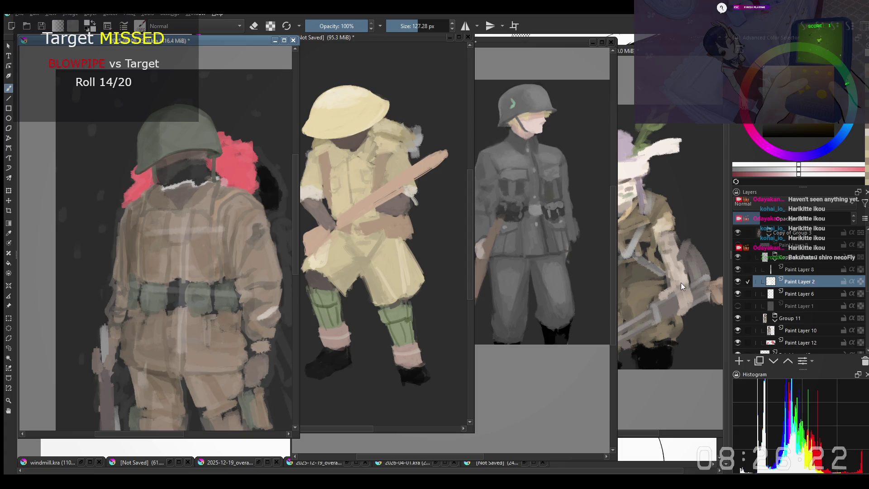
left_click(738, 282)
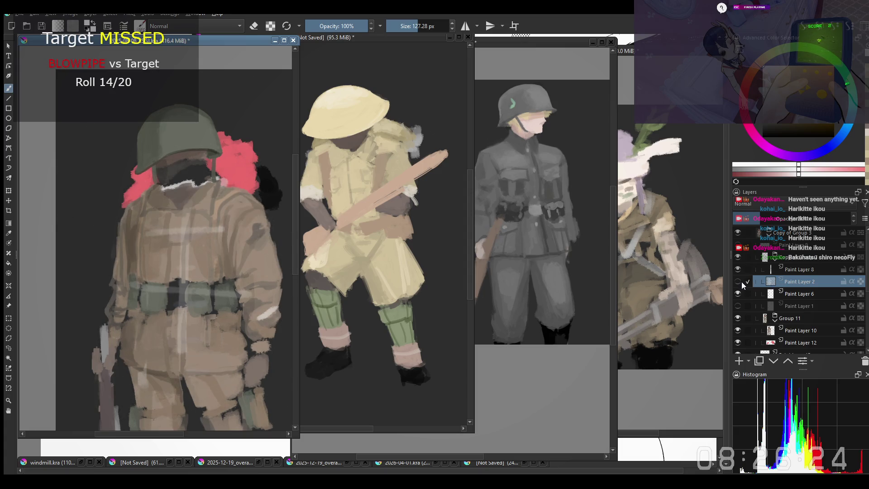
left_click(741, 282)
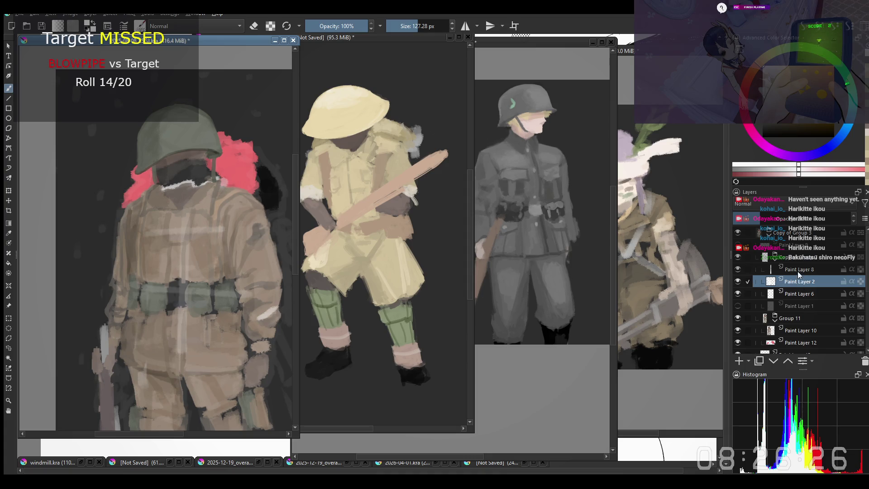
mouse_move(795, 278)
left_mouse_down()
mouse_move(800, 258)
mouse_move(792, 281)
left_mouse_up()
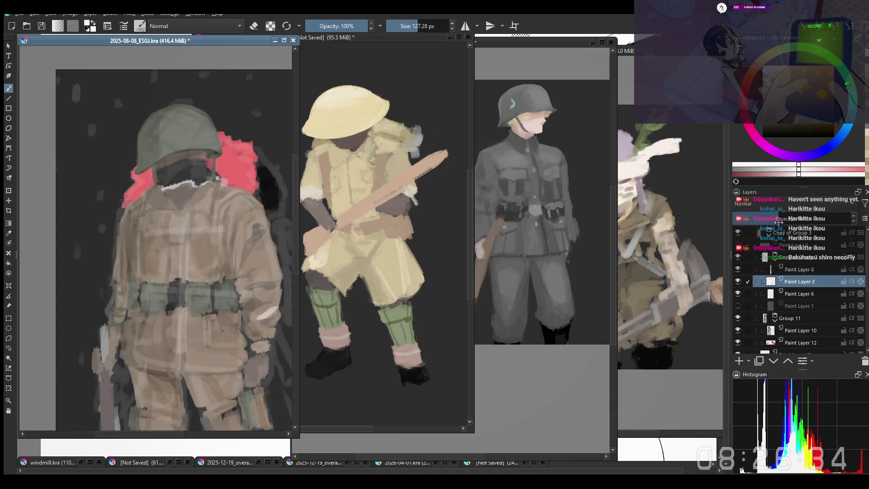
scroll(235, 274, "down", 1)
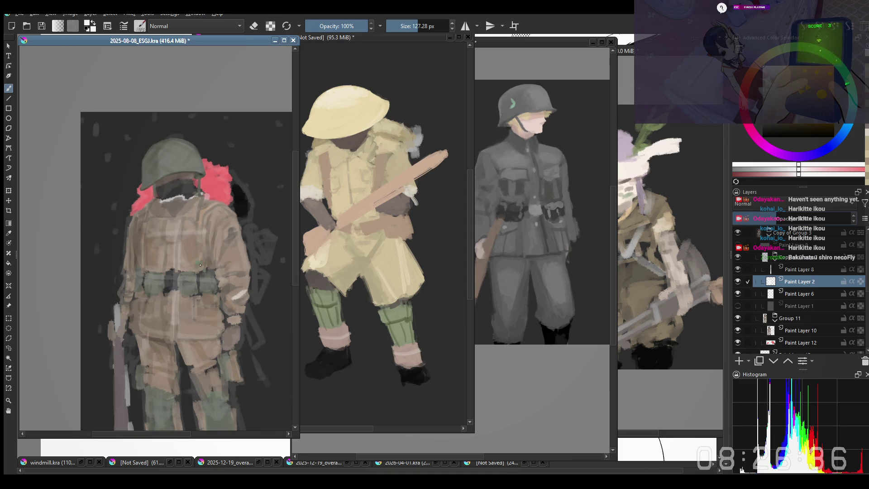
Paint dark strokes over the ground near the soldier's feet and the blob at bottom left
left_click_drag(201, 266, 163, 230)
scroll(162, 231, "up", 2)
scroll(183, 271, "down", 1)
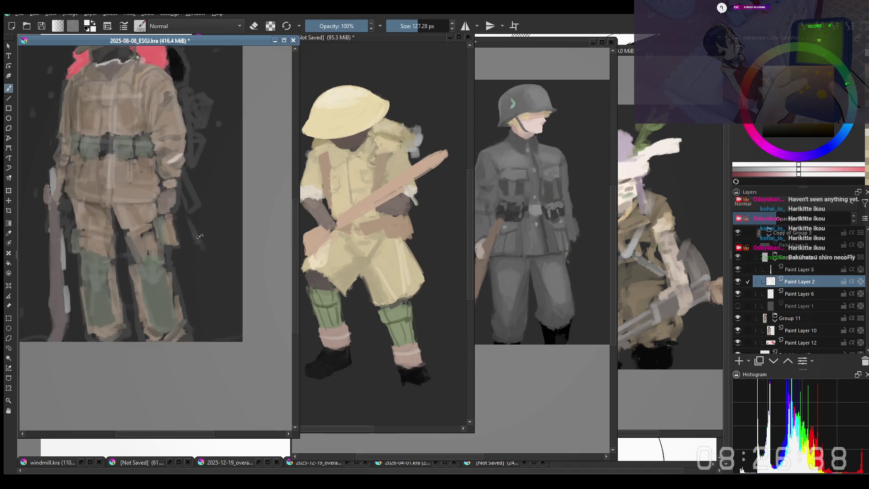
scroll(204, 326, "up", 2)
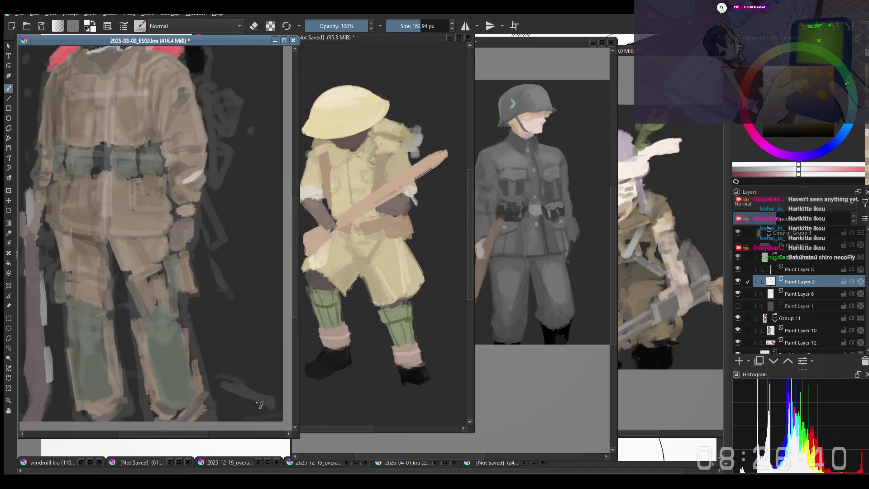
scroll(231, 373, "down", 1)
scroll(235, 375, "down", 1)
mouse_move(233, 375)
left_mouse_down()
mouse_move(268, 387)
mouse_move(245, 406)
left_mouse_up()
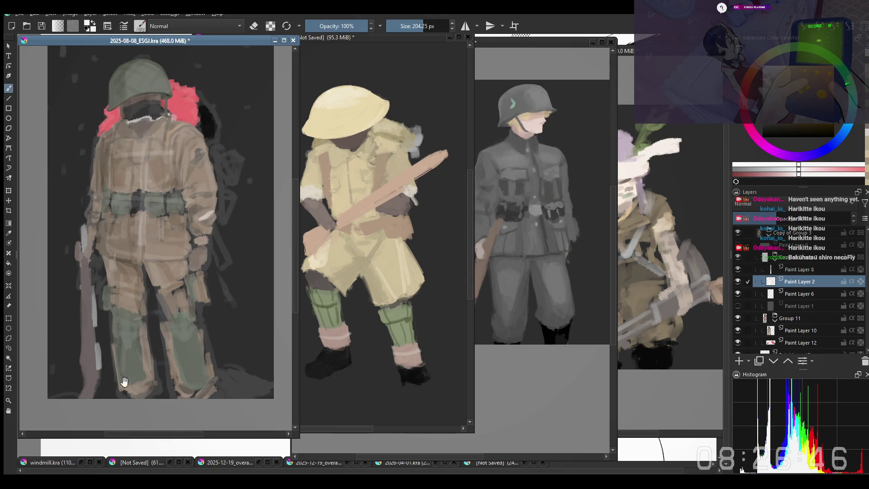
left_click_drag(116, 380, 150, 386)
left_click_drag(81, 394, 119, 406)
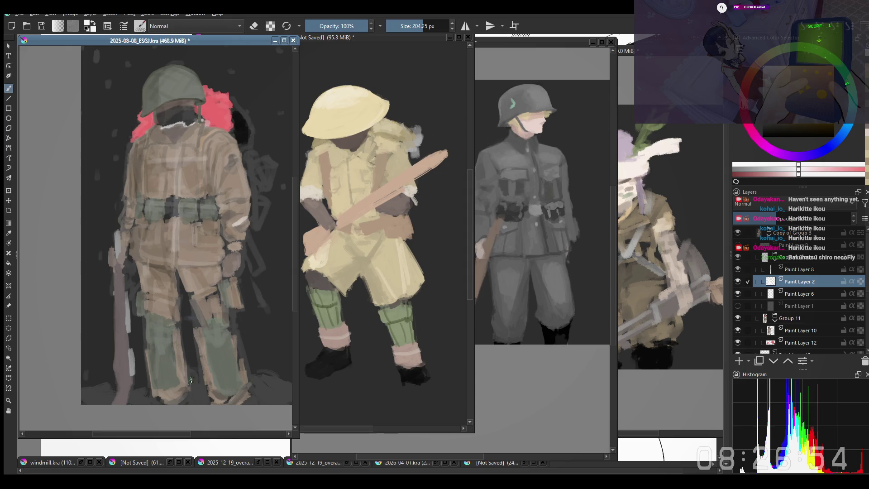
key("minus")
key("plus")
key("plus")
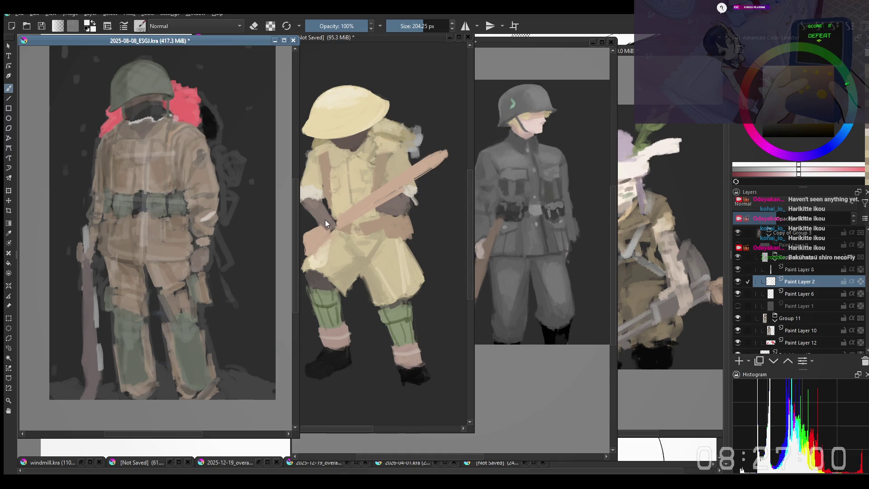
Smooth the area with a brief erase pass, then add new empty Paint Layer 14
left_click_drag(186, 323, 191, 343)
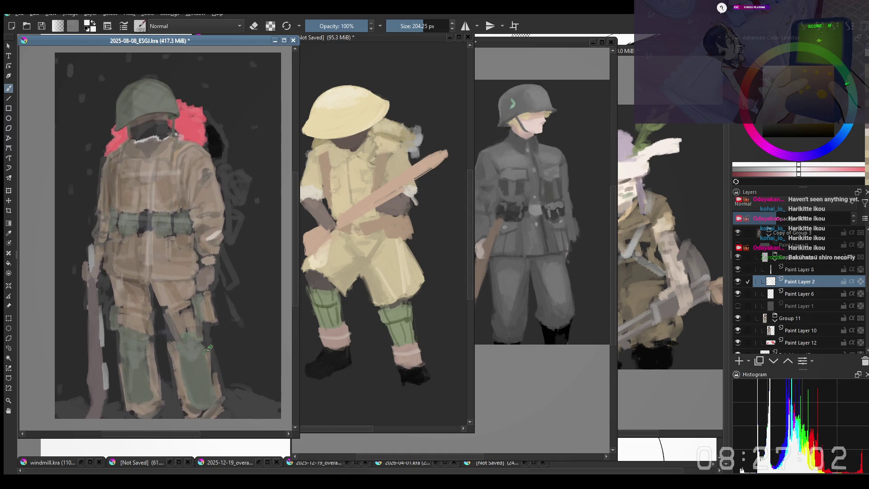
left_click_drag(191, 279, 173, 282)
key("e")
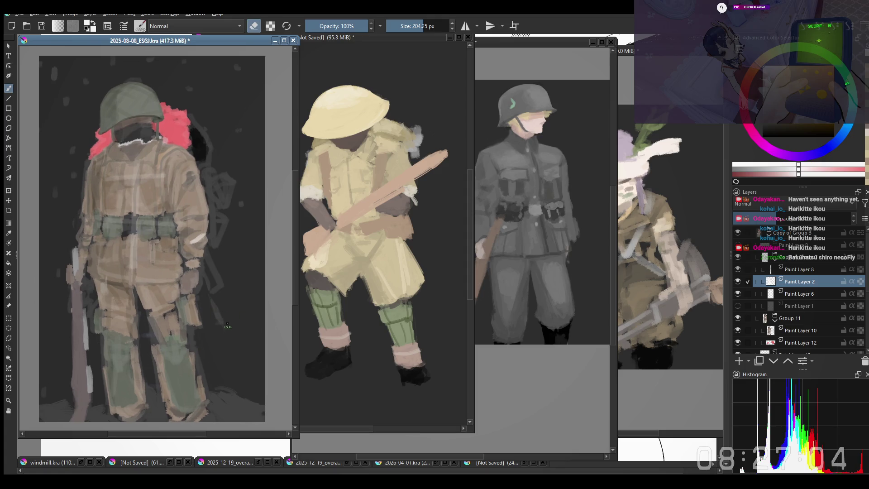
key("e")
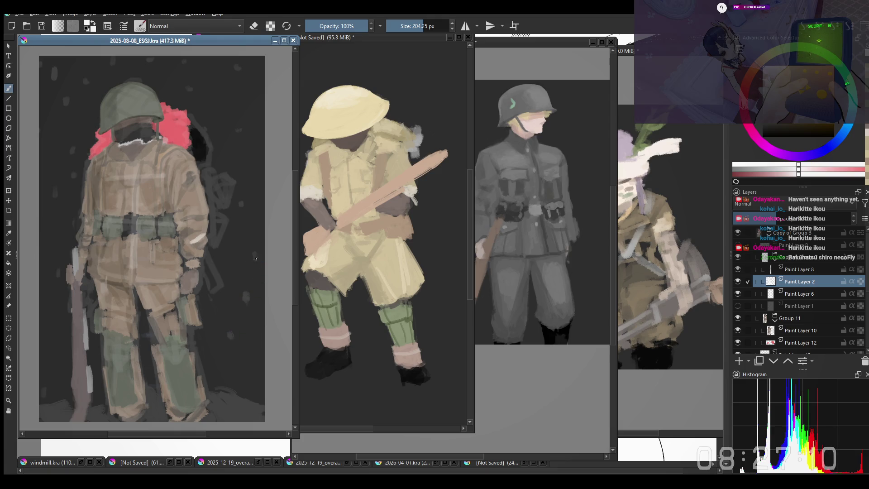
left_click_drag(180, 96, 182, 107)
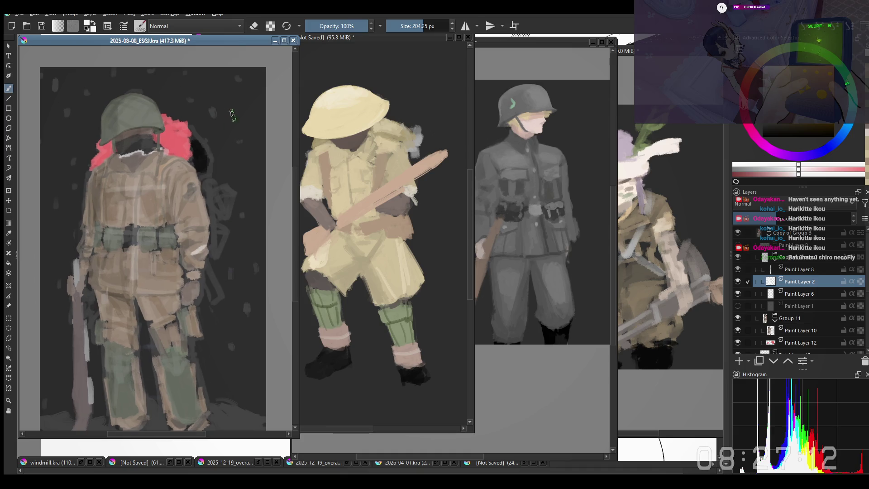
scroll(64, 325, "down", 1)
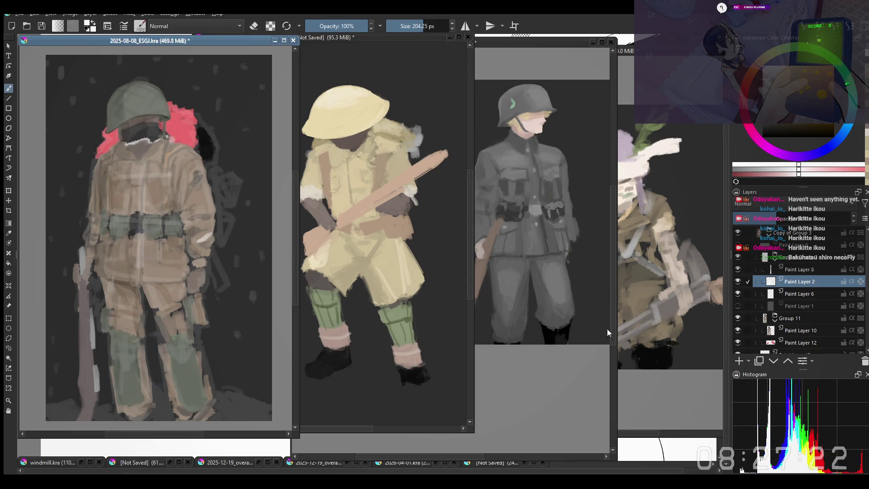
key("Insert")
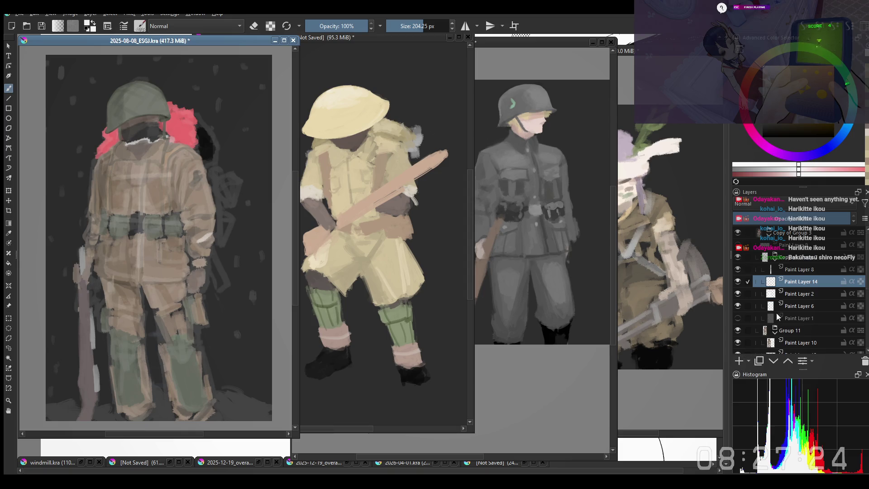
Raise the new layer above Copy of Group 7 and paint white snow along the helmet's top and lower edge
key("ctrl+Page_Up")
key("ctrl+Page_Up")
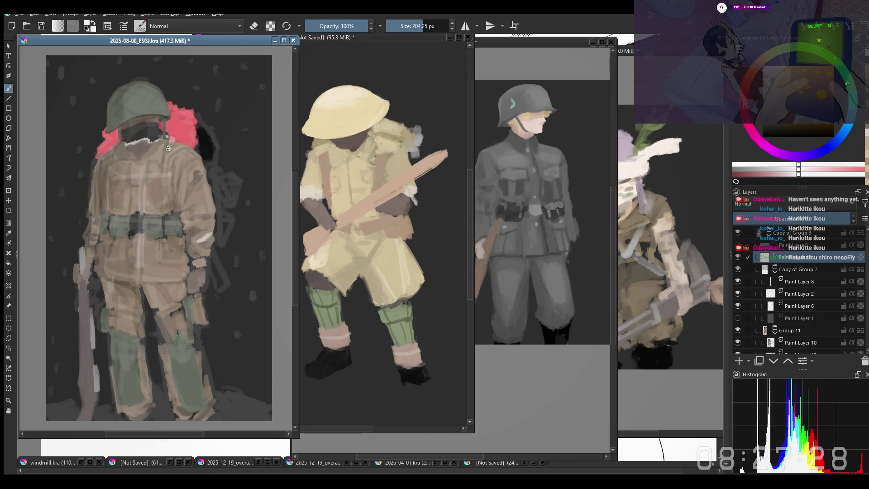
left_click_drag(168, 146, 175, 142)
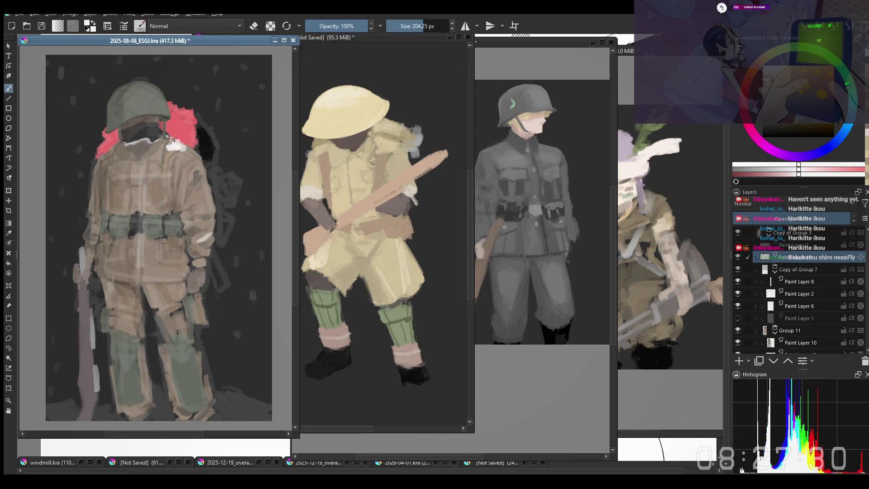
key("bracketright")
left_click_drag(128, 84, 154, 83)
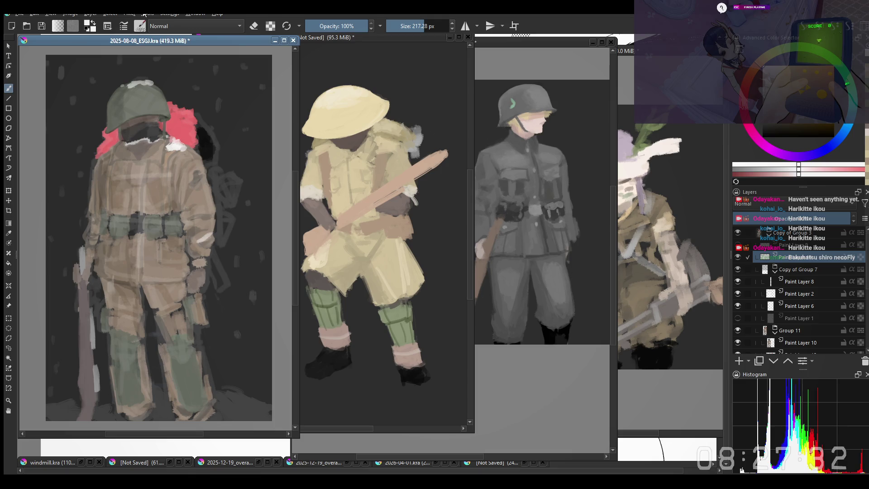
key("m")
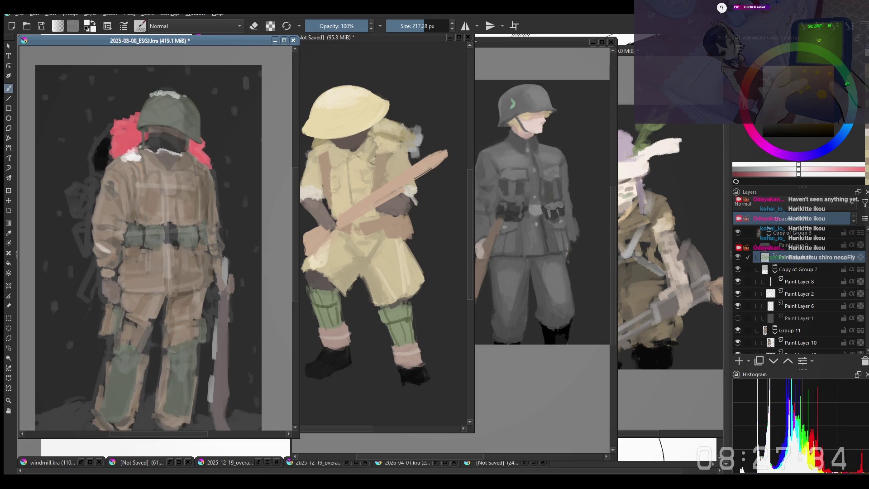
key("m")
Add a pink stroke on the helmet's right side and a white highlight beside the red hair
left_click_drag(114, 159, 116, 161)
left_click_drag(179, 116, 193, 127)
left_click_drag(224, 221, 220, 210)
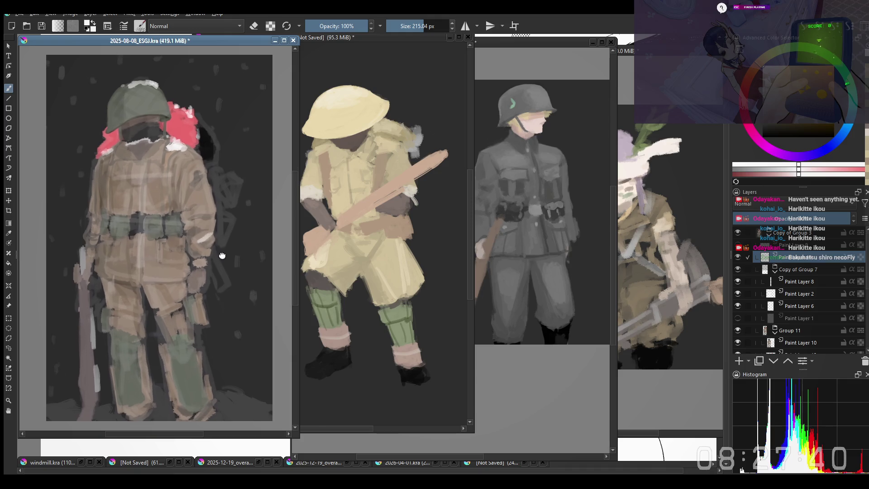
left_click_drag(184, 148, 176, 153)
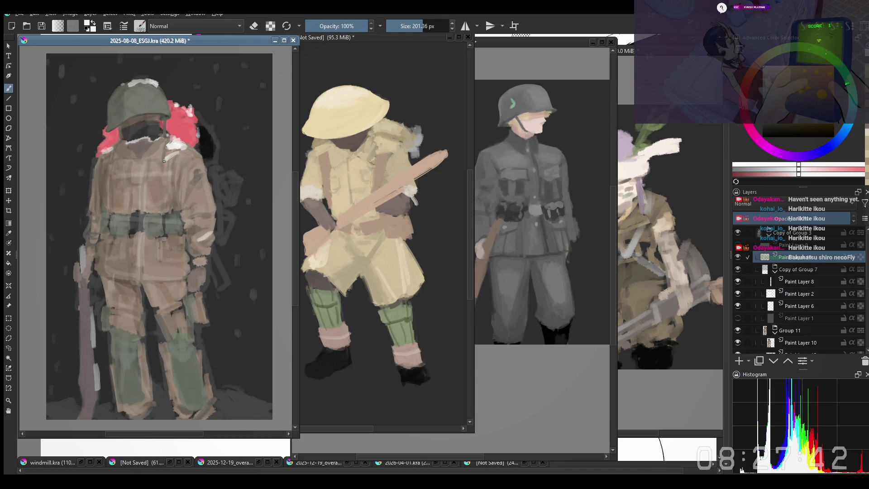
left_click_drag(127, 128, 105, 118)
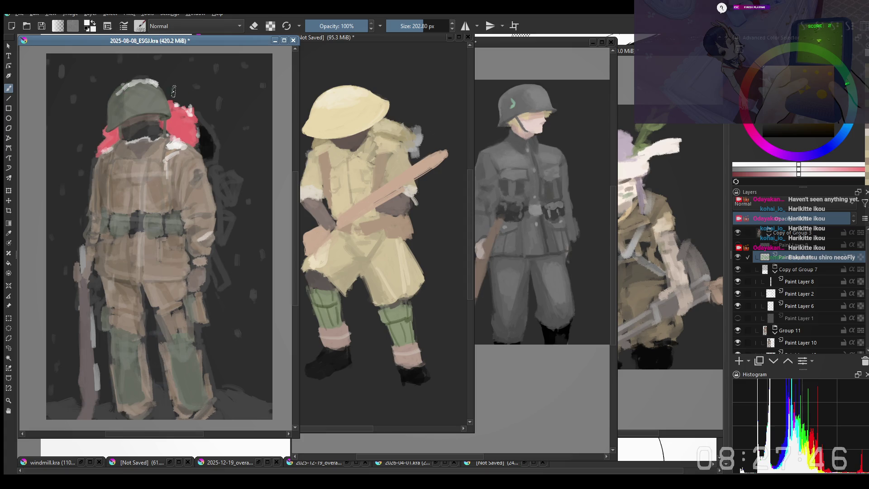
scroll(161, 97, "down", 1)
key("bracketright")
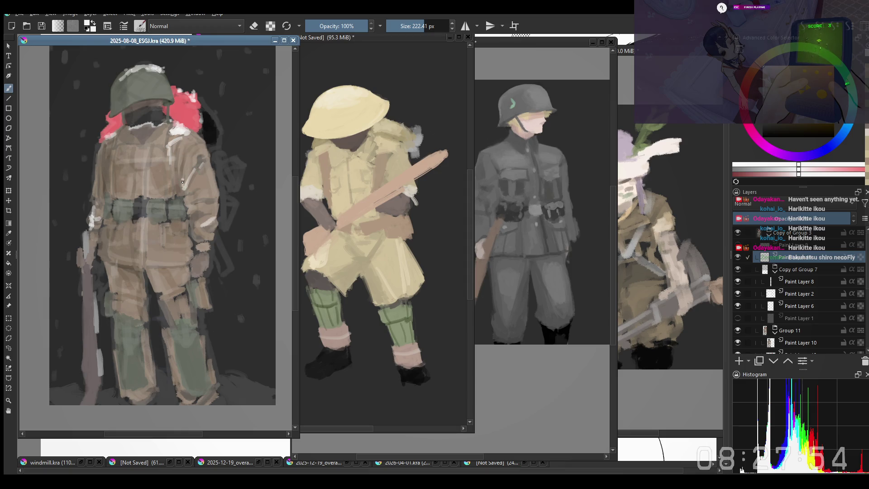
key("ctrl+z")
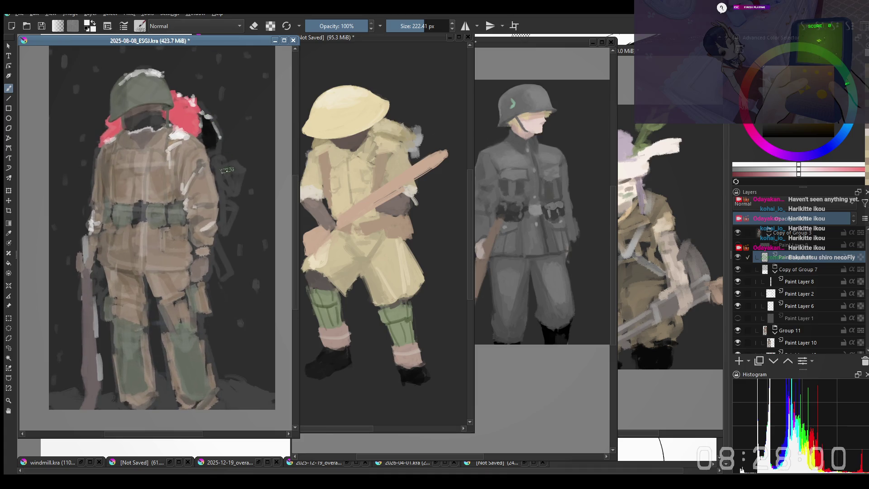
left_click_drag(204, 107, 221, 143)
Adjust brush size over the shoulders and belt area, then pick a Copy-blend preset from the pop-up palette
left_click_drag(114, 319, 128, 306)
key("bracketright")
left_click_drag(112, 234, 112, 225, "shift")
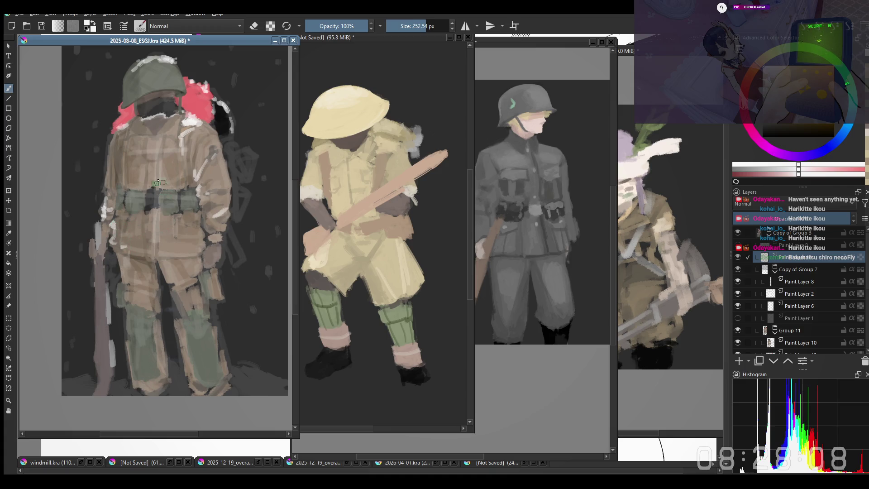
left_click_drag(158, 182, 132, 193, "shift")
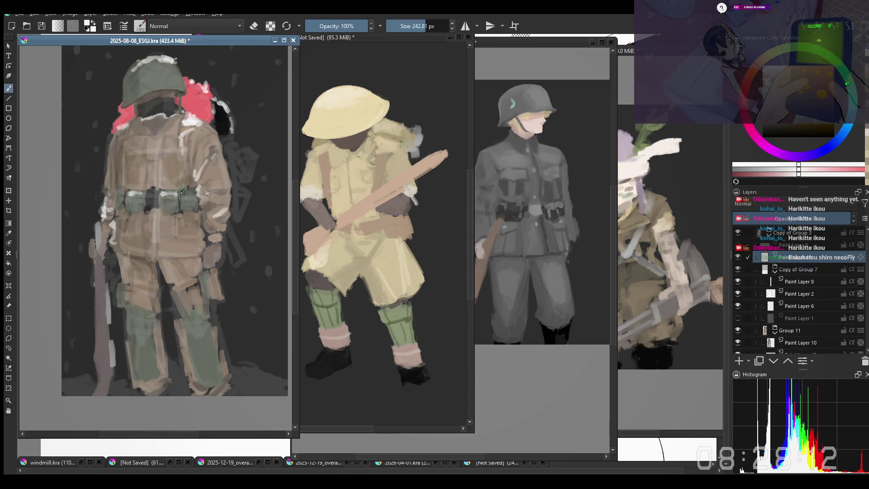
left_click_drag(213, 130, 110, 200)
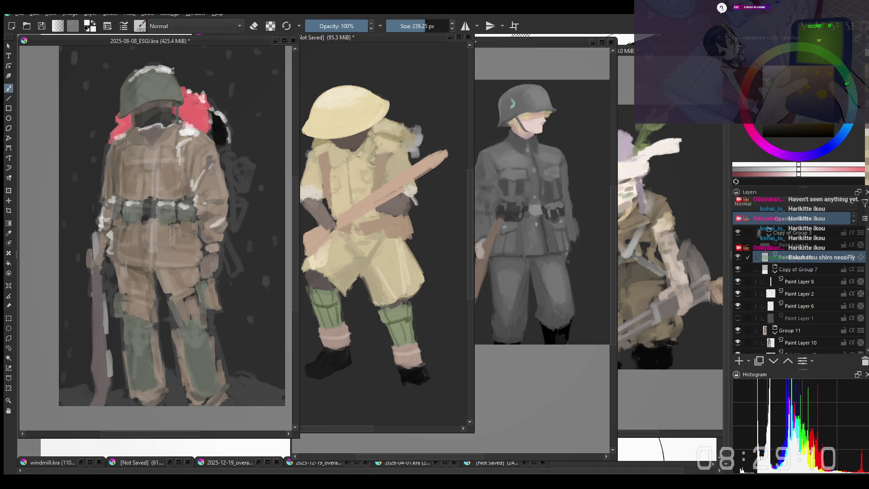
left_click_drag(212, 283, 204, 278)
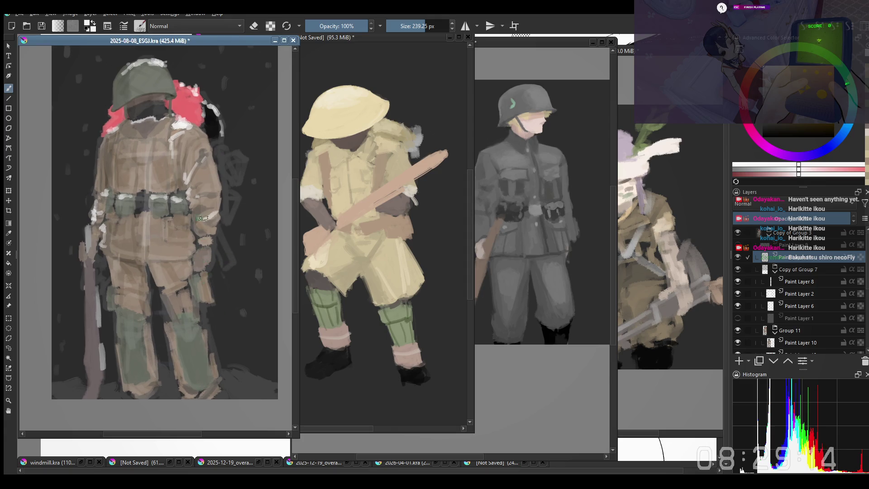
key("bracketleft")
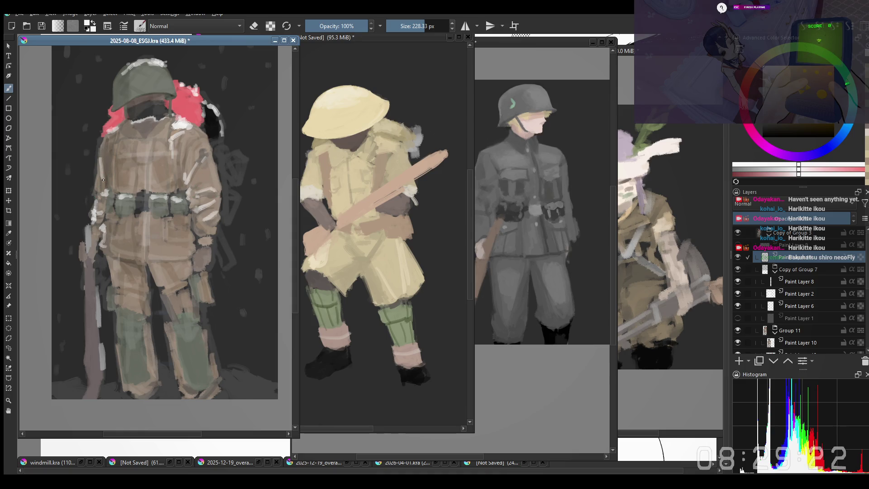
right_click(167, 212)
left_click(125, 273)
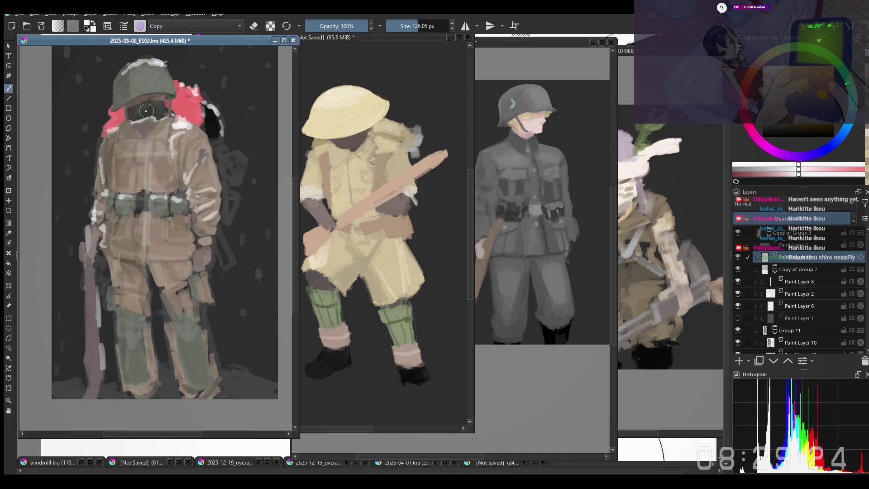
With the canvas mirrored, sample the tan uniform colour and paint blending strokes over the soldier's torso
left_click_drag(113, 278, 119, 265)
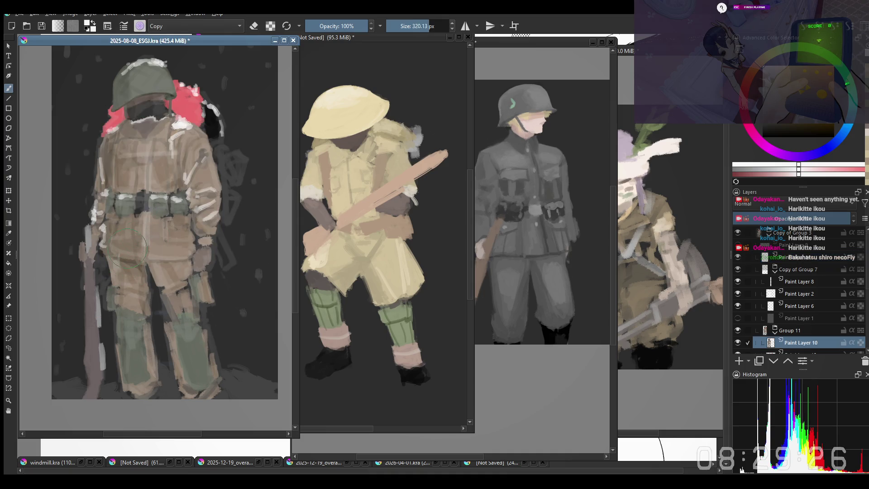
mouse_move(146, 229)
left_mouse_down()
mouse_move(114, 265)
mouse_move(132, 227)
left_mouse_up()
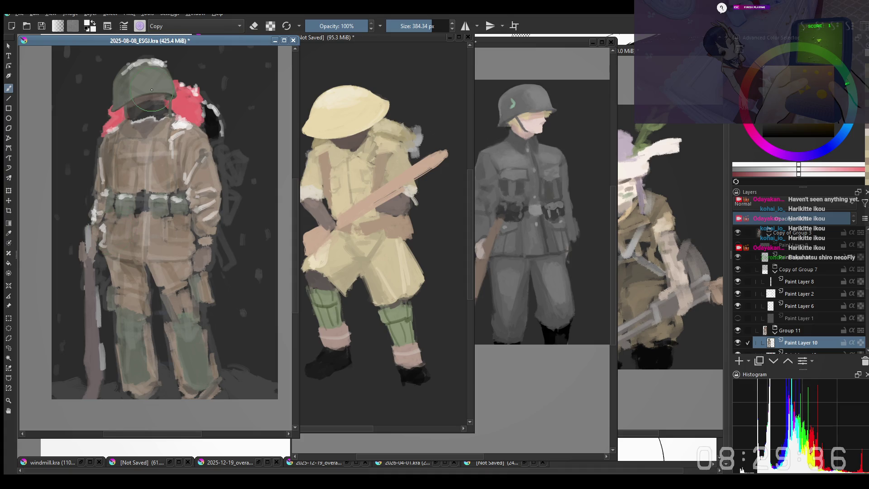
key("m")
mouse_move(208, 211)
left_mouse_down()
mouse_move(212, 217)
mouse_move(160, 241)
left_mouse_up()
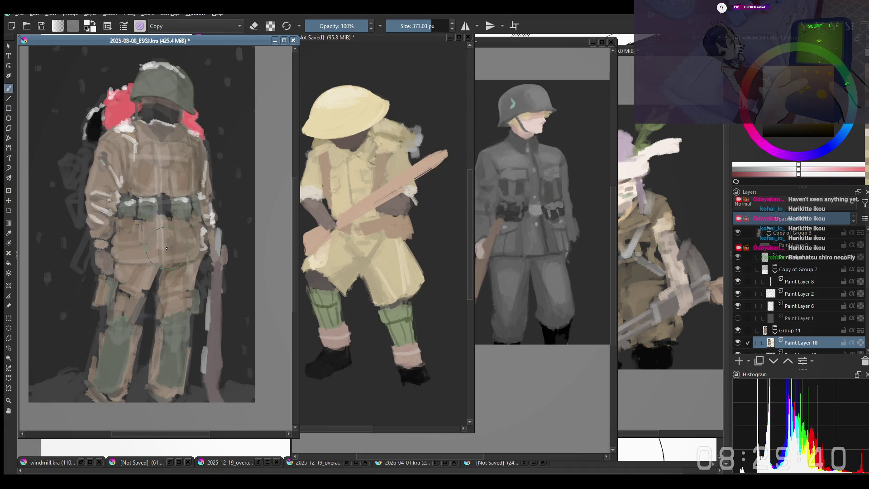
key("ctrl")
left_click(132, 262, "ctrl")
left_click_drag(122, 269, 153, 251)
Work smaller blending strokes over the jacket, flipping the canvas back to check the result
key("bracketleft")
mouse_move(212, 210)
left_mouse_down()
mouse_move(151, 218)
mouse_move(167, 216)
left_mouse_up()
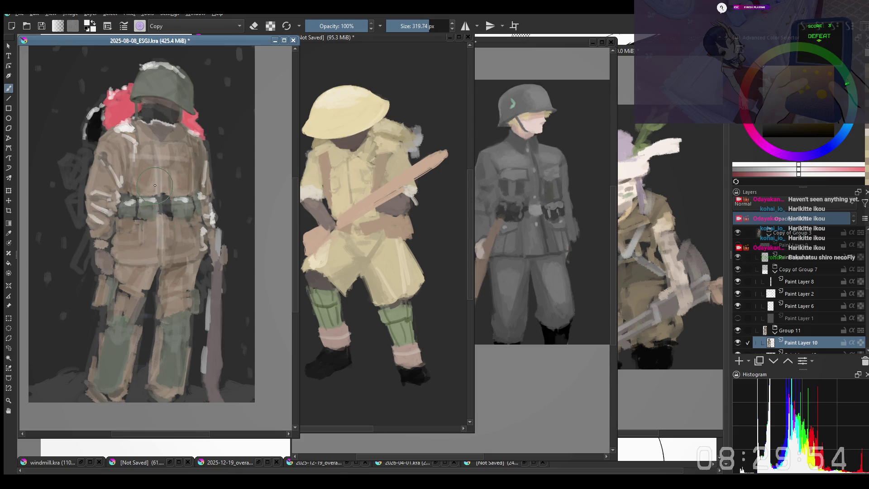
mouse_move(155, 186)
left_mouse_down()
mouse_move(169, 171)
mouse_move(163, 175)
left_mouse_up()
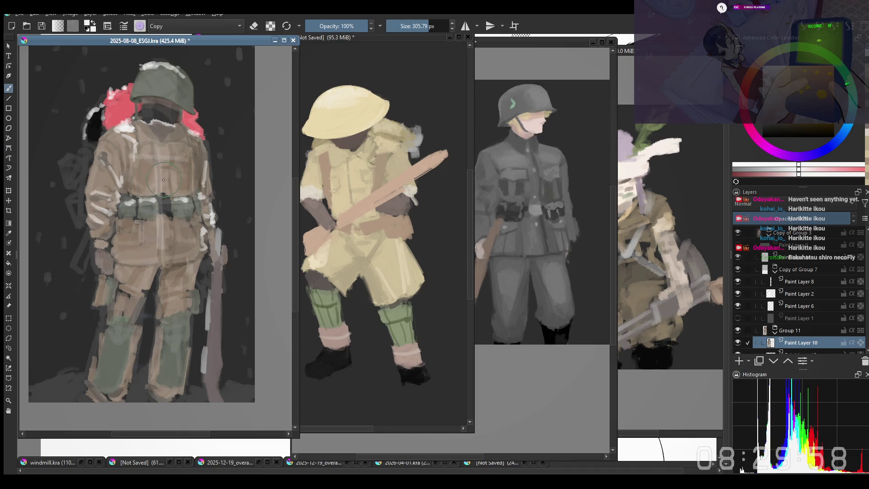
left_click_drag(164, 166, 160, 146)
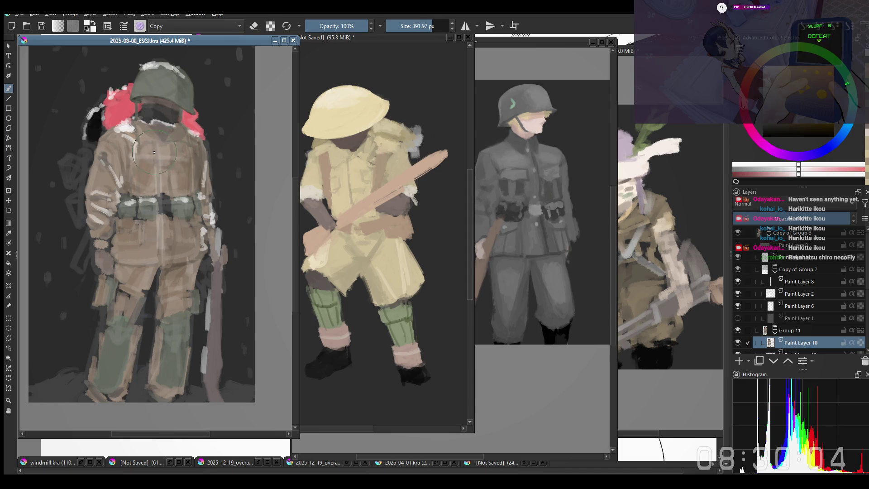
key("m")
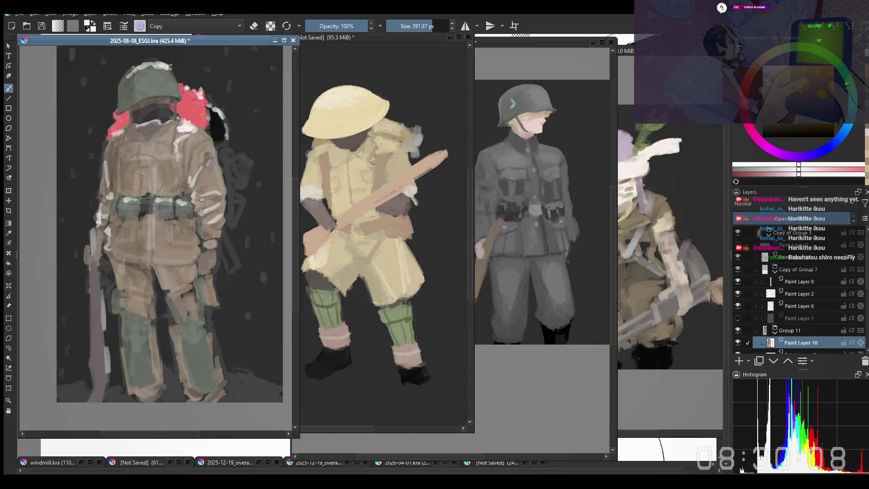
left_click_drag(170, 162, 173, 161, "shift")
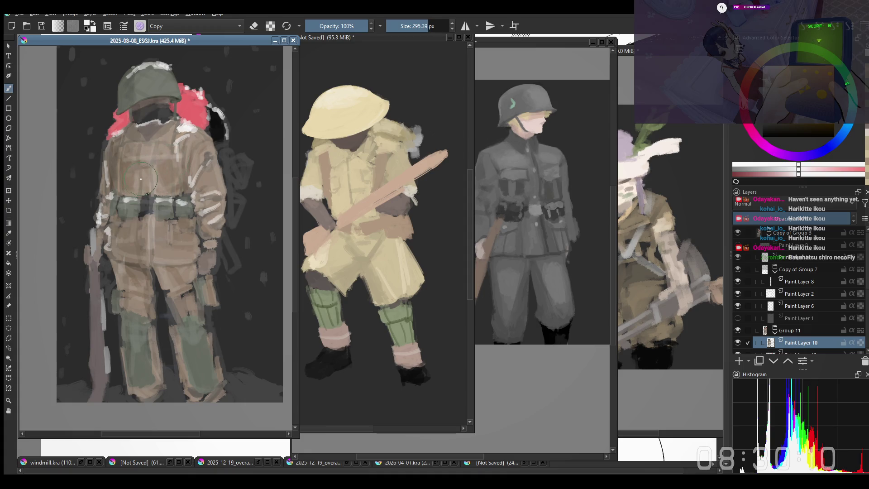
key("bracketright")
mouse_move(160, 166)
left_mouse_down()
mouse_move(135, 186)
mouse_move(166, 166)
mouse_move(155, 164)
left_mouse_up()
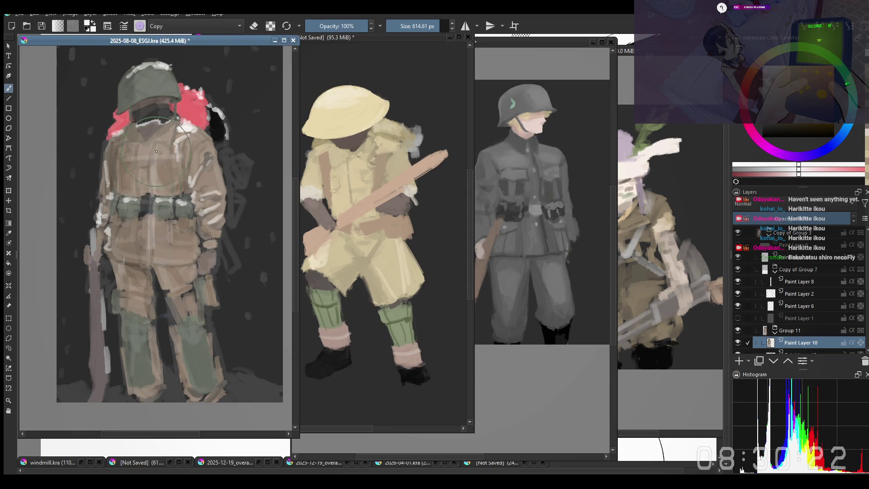
Mirror the canvas again and darken the left edge of the head with a small brush
key("m")
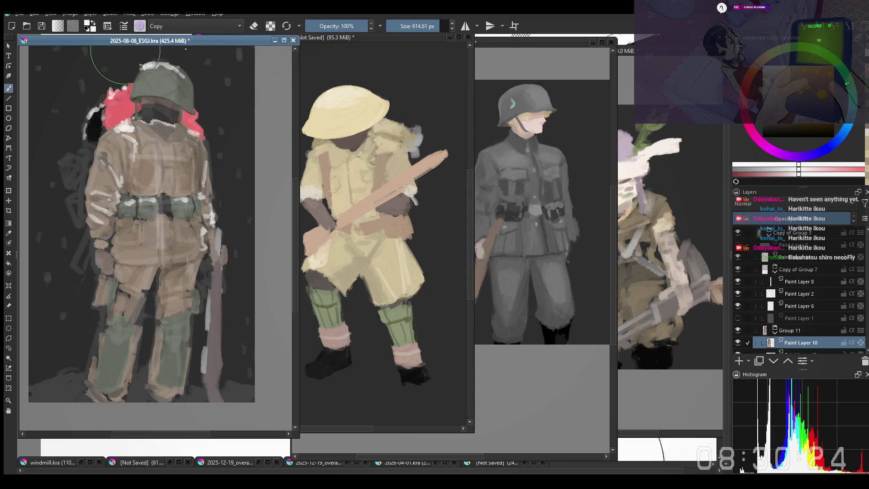
left_click_drag(128, 48, 124, 61)
key("bracketleft")
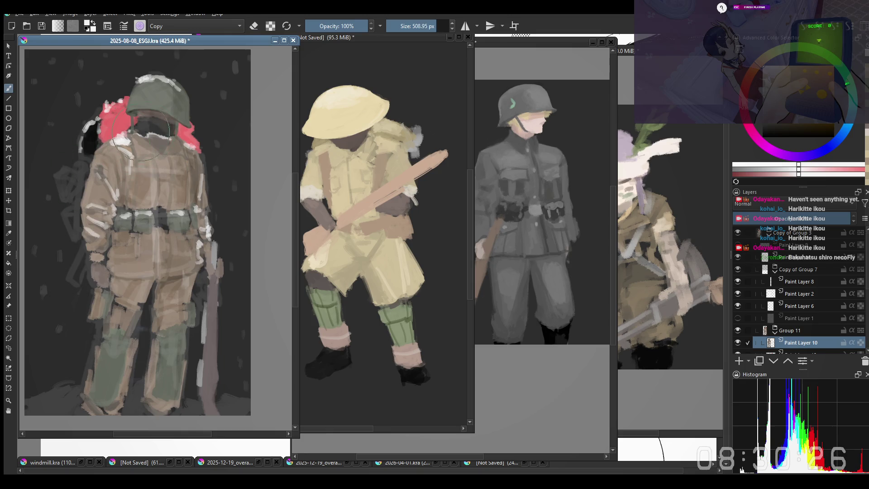
key("bracketleft")
left_click_drag(93, 123, 90, 153)
key("bracketleft")
key("bracketleft")
key("bracketleft")
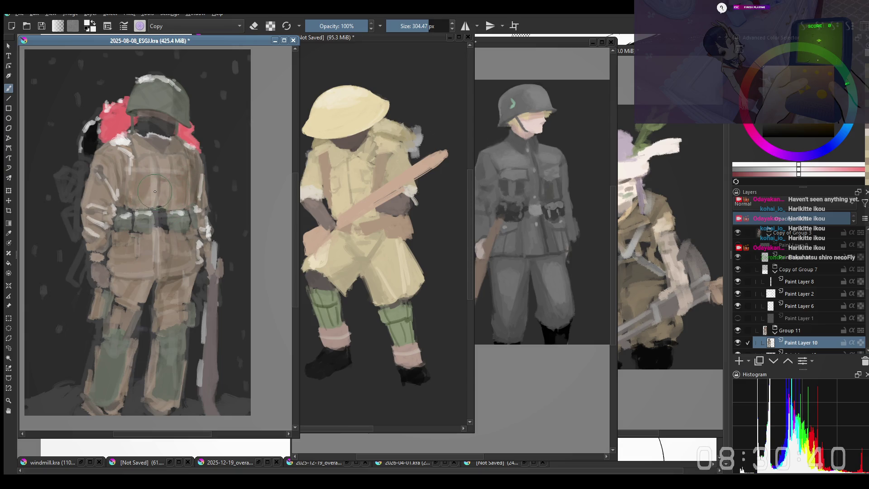
key("bracketleft")
key("bracketleft")
key("bracketright")
key("bracketright")
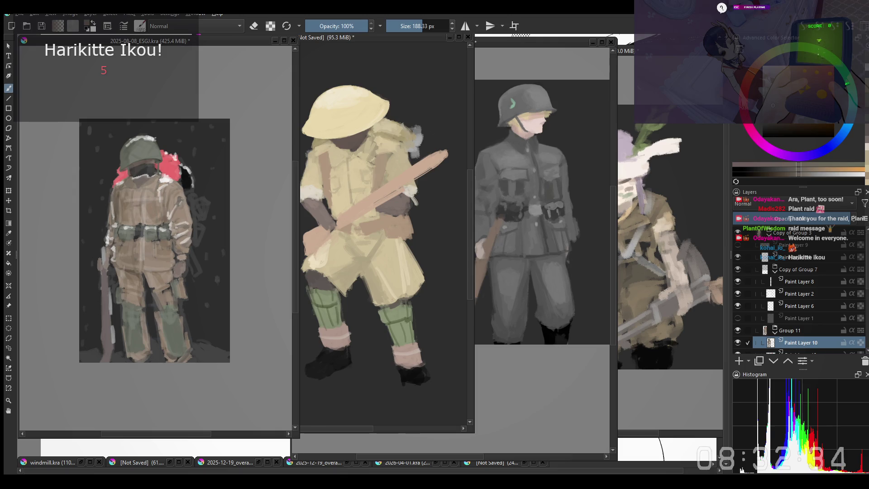
scroll(163, 333, "up", 2)
scroll(170, 358, "up", 1)
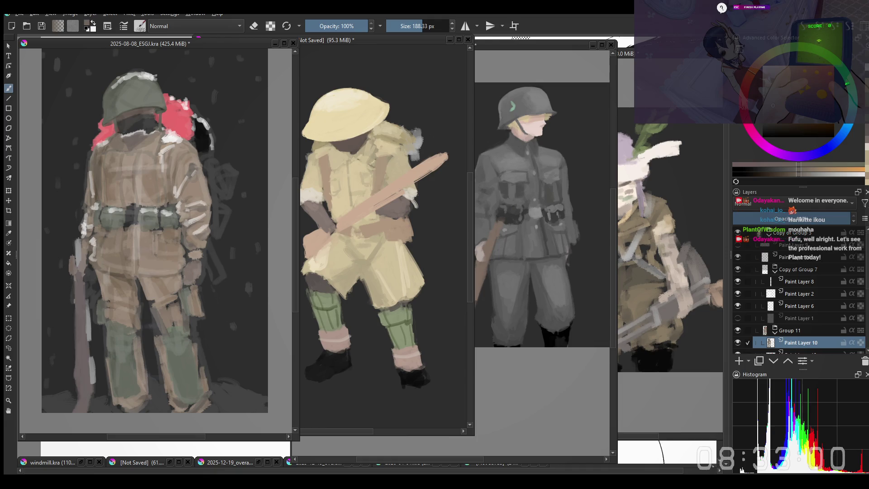
left_click_drag(175, 266, 164, 195)
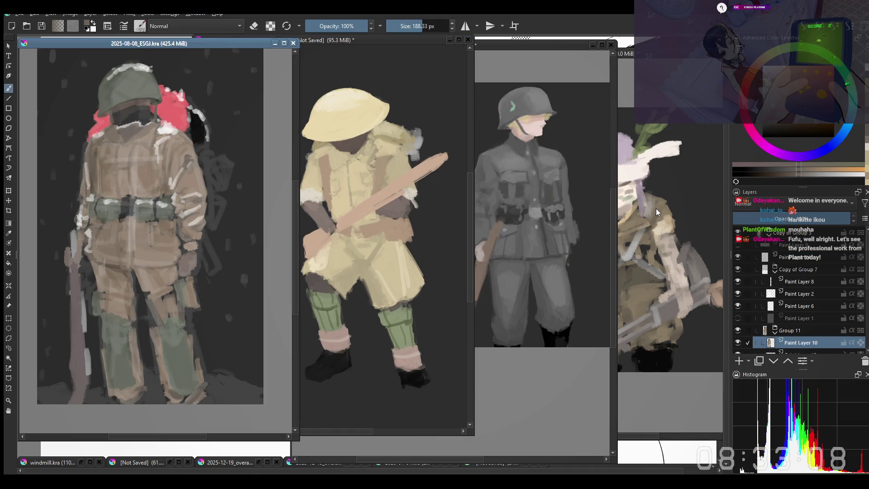
Switch to the grey soldier study, sample its grey and paint out the green helmet insignia
left_click(485, 199)
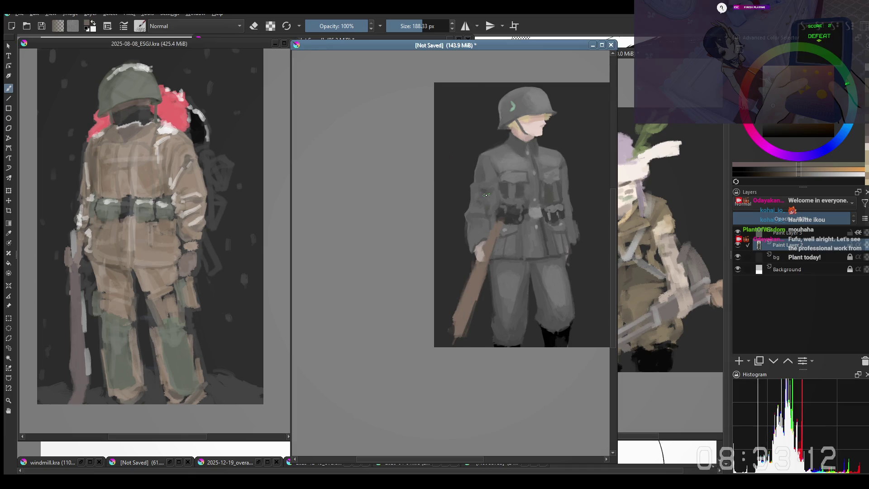
left_click(488, 192, "ctrl")
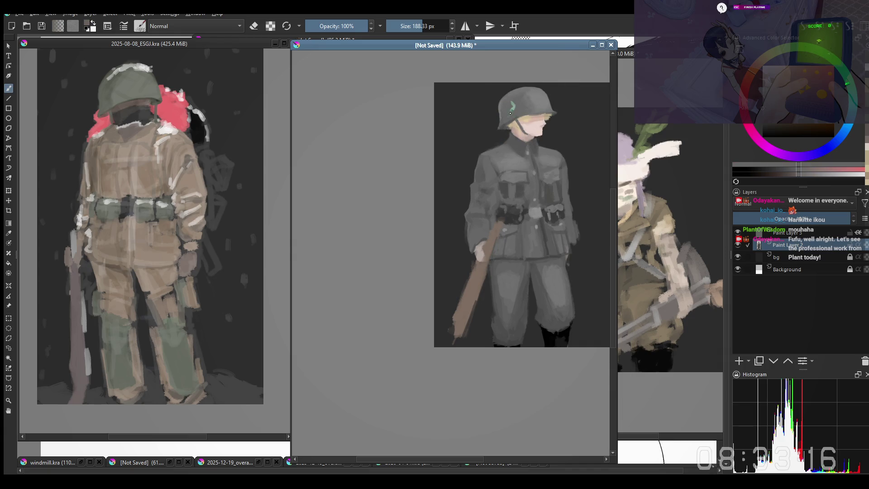
key("bracketright")
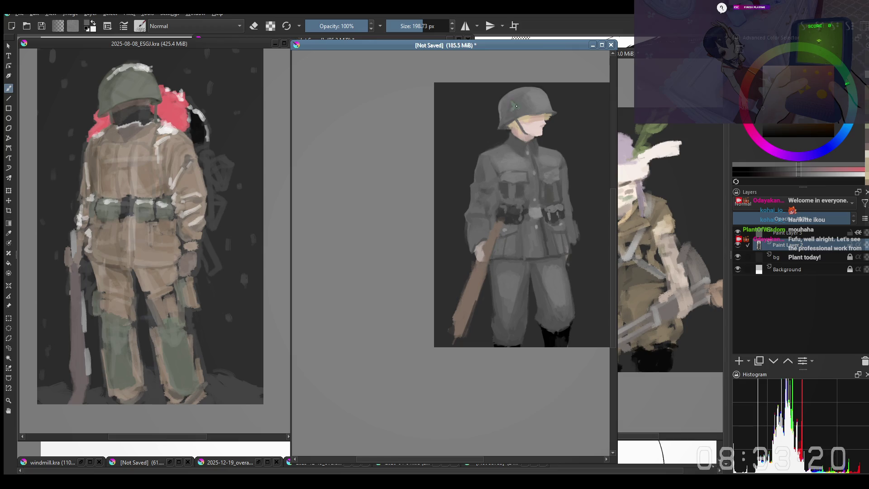
key("bracketright")
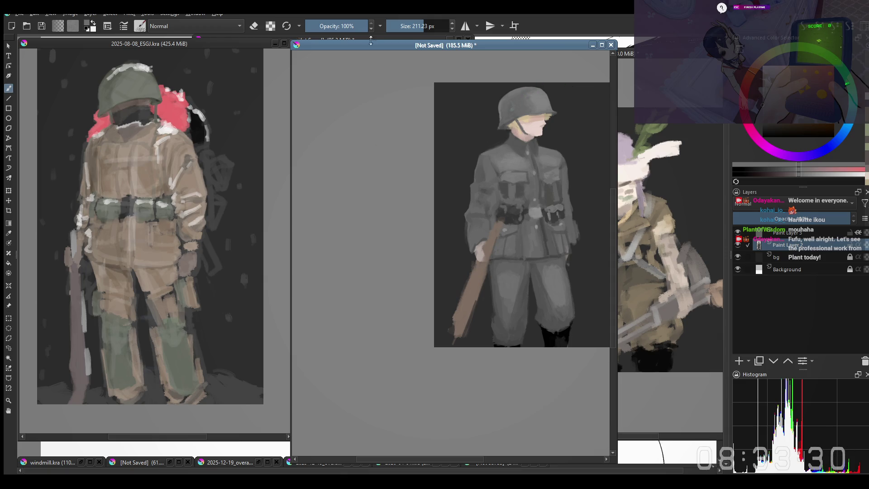
Visit the yellow soldier study briefly, then return to the pink-haired soldier document
left_click(328, 35)
scroll(350, 187, "up", 1)
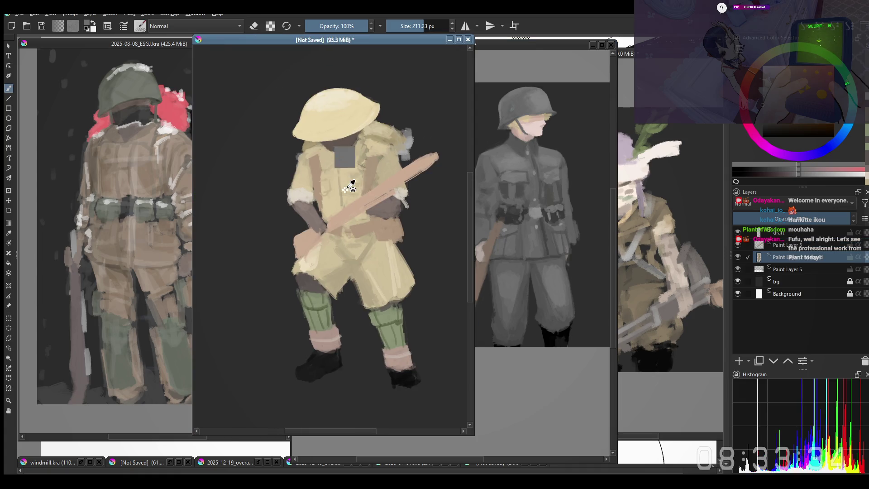
key("e")
key("e")
left_click(405, 278, "ctrl")
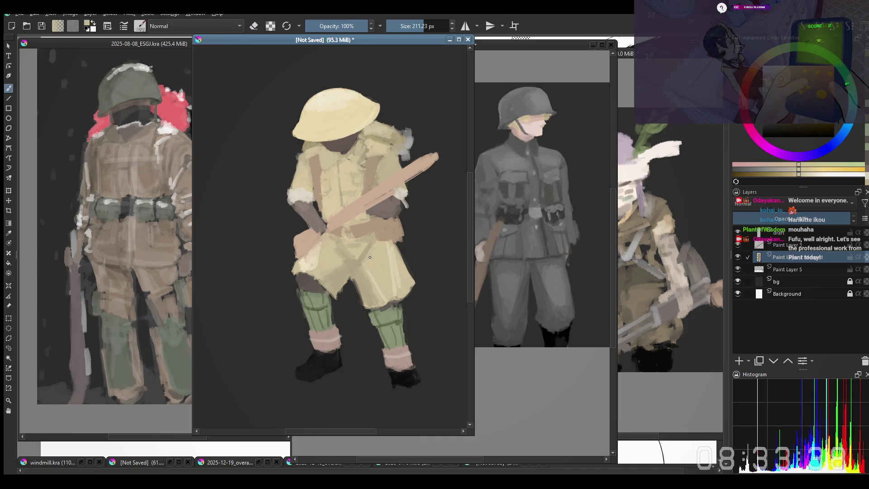
left_click(141, 218)
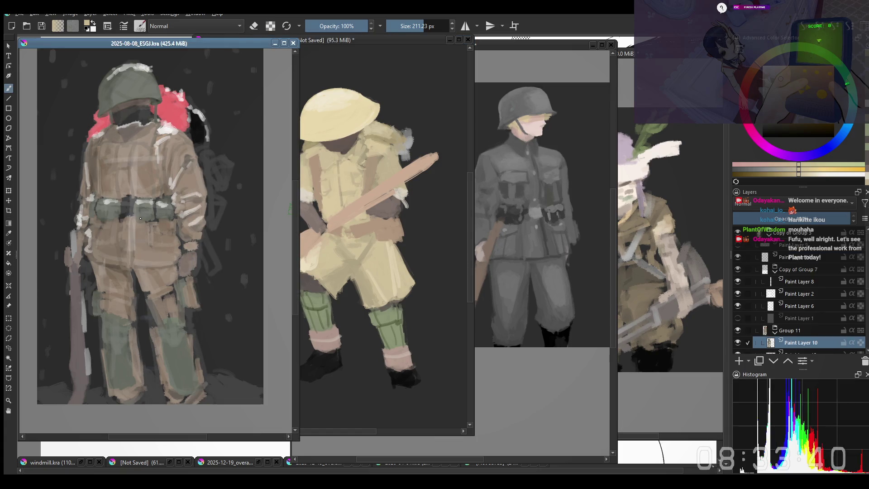
Sample reds from the painting and dab them onto the hair beside the helmet on an upper layer
left_click_drag(140, 218, 137, 228)
left_click(178, 186, "ctrl")
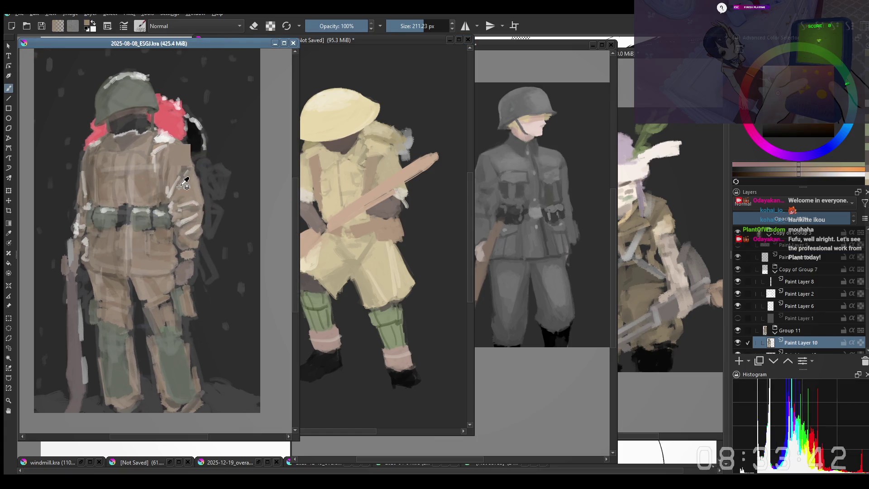
left_click(162, 139, "ctrl")
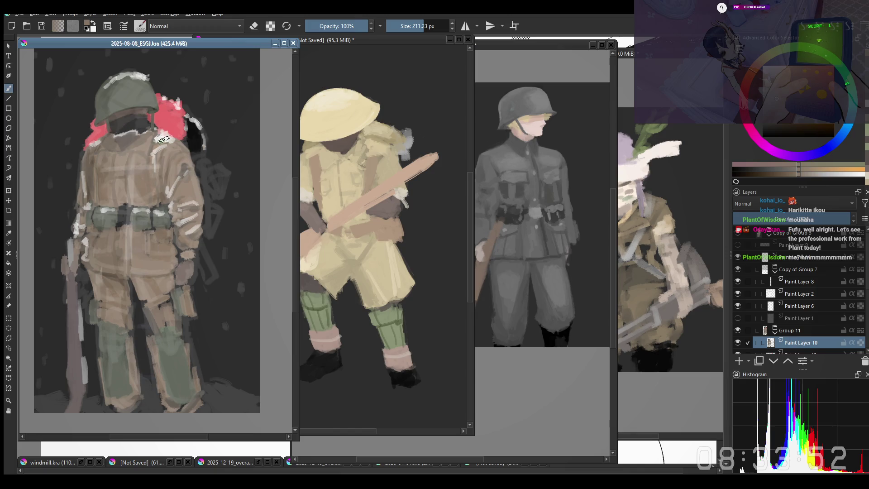
left_click(164, 139, "ctrl")
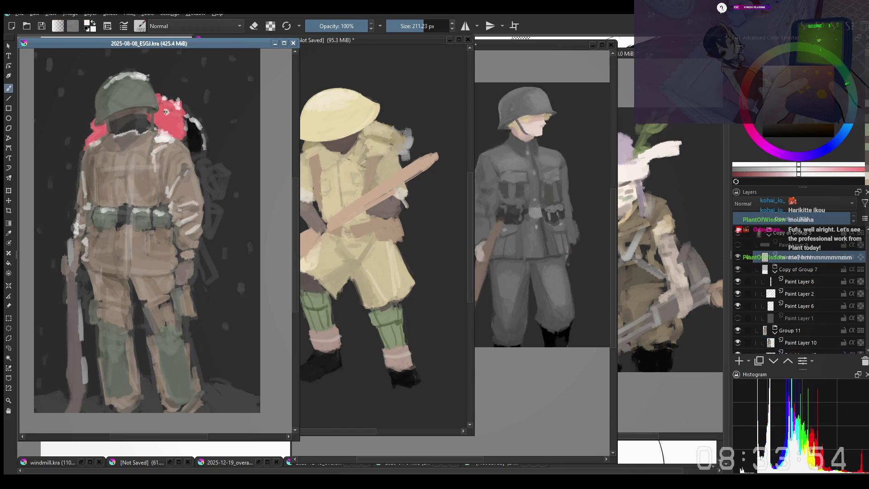
left_click(171, 120)
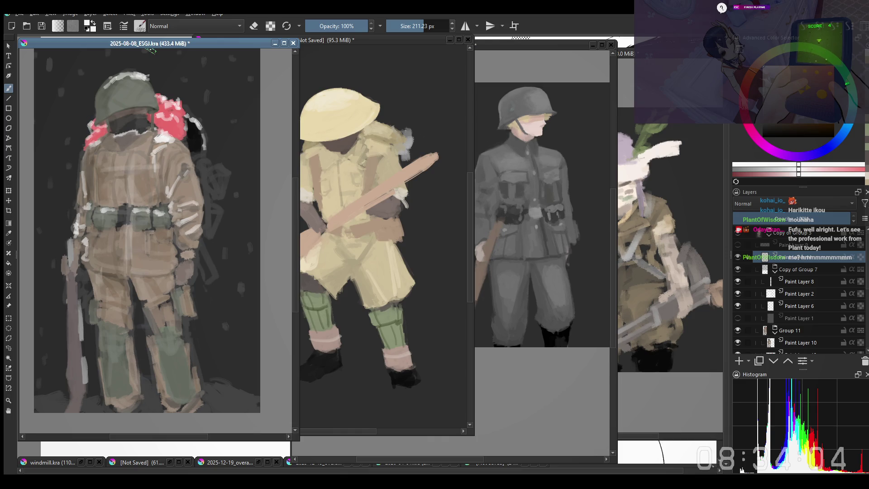
Mirror the canvas and fill in more red to build textured hair clumps
key("m")
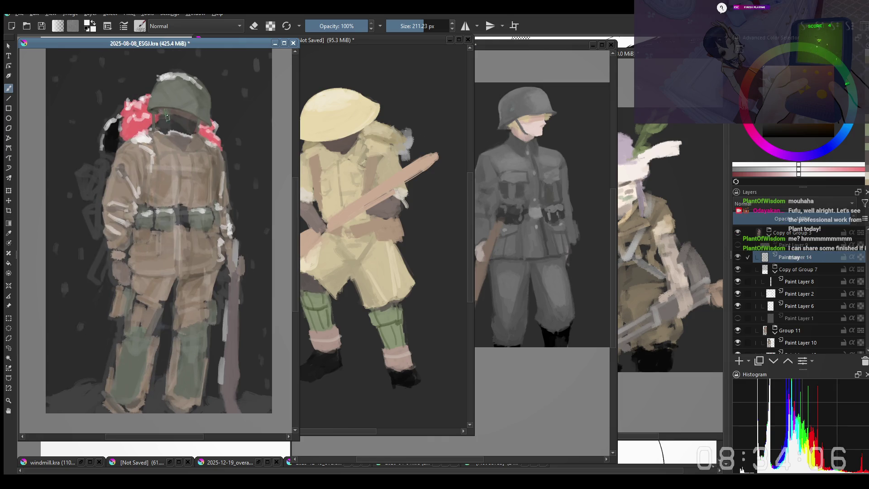
mouse_move(144, 133)
left_mouse_down()
mouse_move(137, 143)
mouse_move(126, 131)
left_mouse_up()
left_click(130, 130, "ctrl")
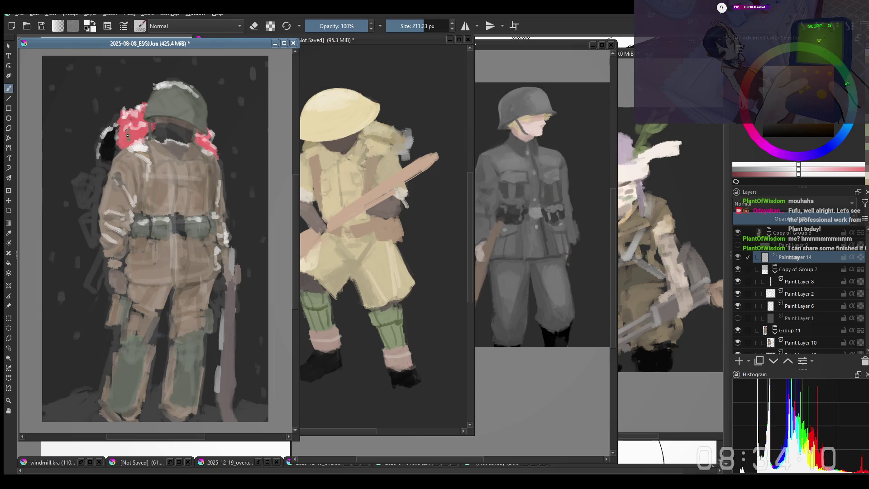
left_click_drag(129, 130, 132, 134)
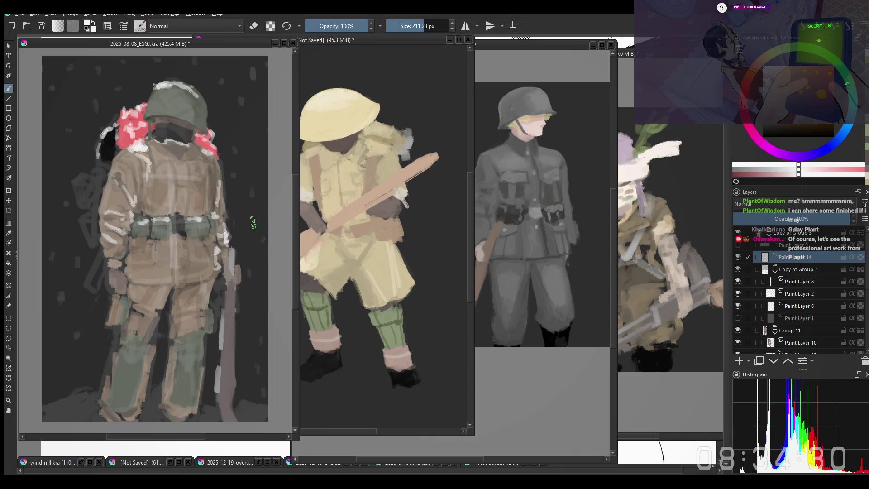
left_click_drag(253, 222, 242, 213)
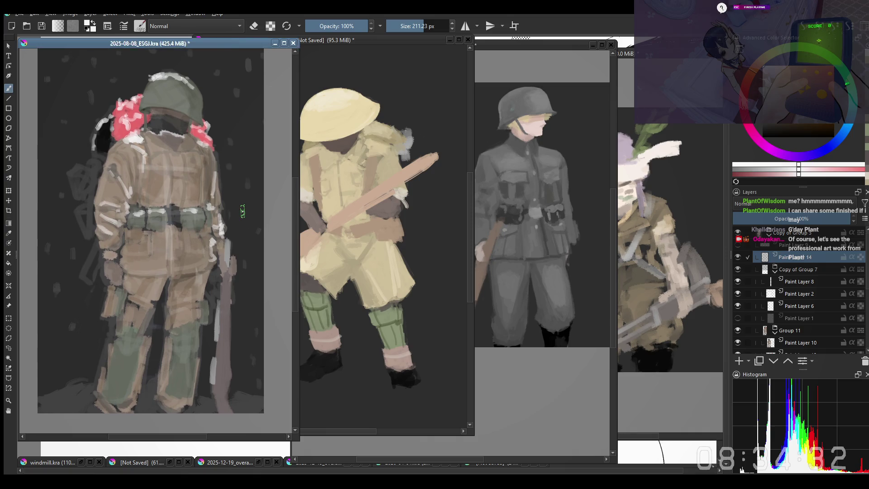
Select Paint Layer 2 and choose a copy-mode brush preset from the pop-up palette at a larger size
left_click(229, 178, "ctrl")
left_click(184, 181)
right_click(167, 192)
left_click(148, 111)
left_click_drag(166, 204, 165, 201)
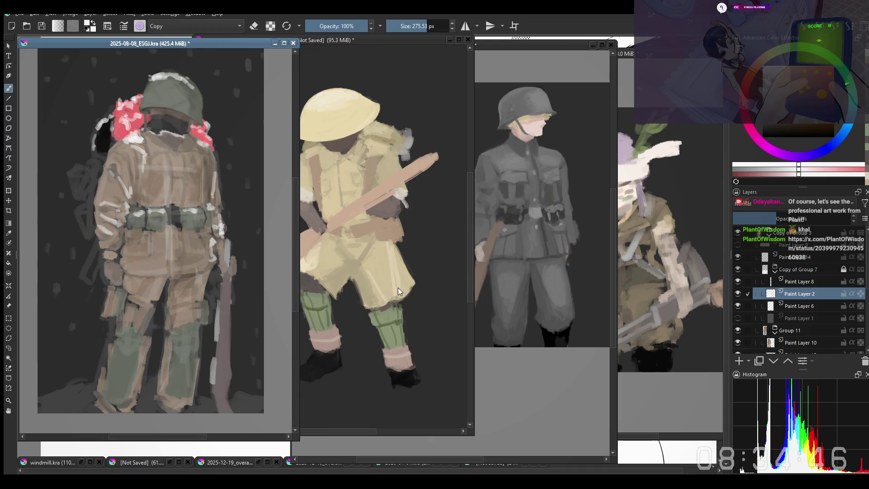
left_click_drag(156, 210, 183, 200, "shift")
Back on Paint Layer 10, flip the canvas and paint light and dark marks across the hips and legs
left_click(183, 200)
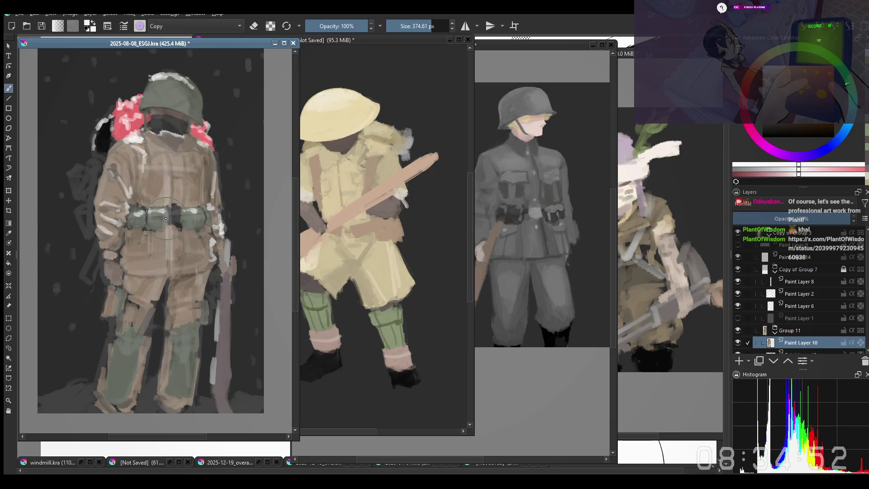
key("bracketleft")
key("bracketleft")
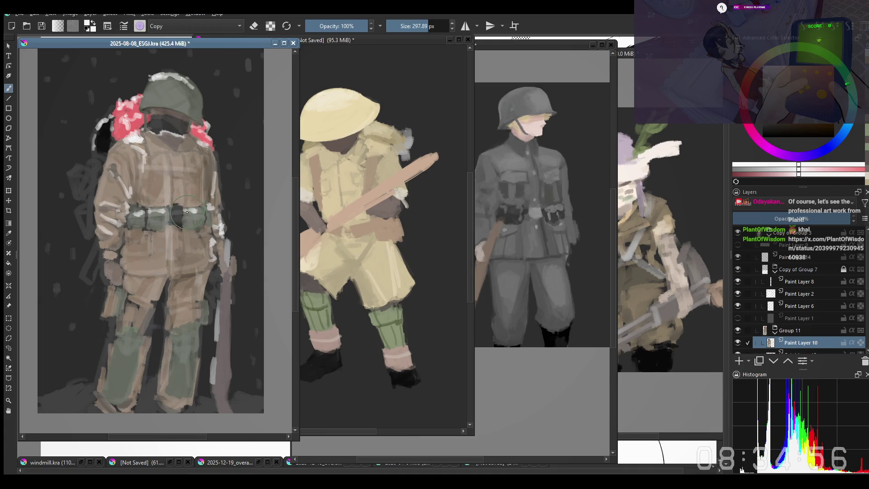
left_click_drag(186, 231, 182, 231)
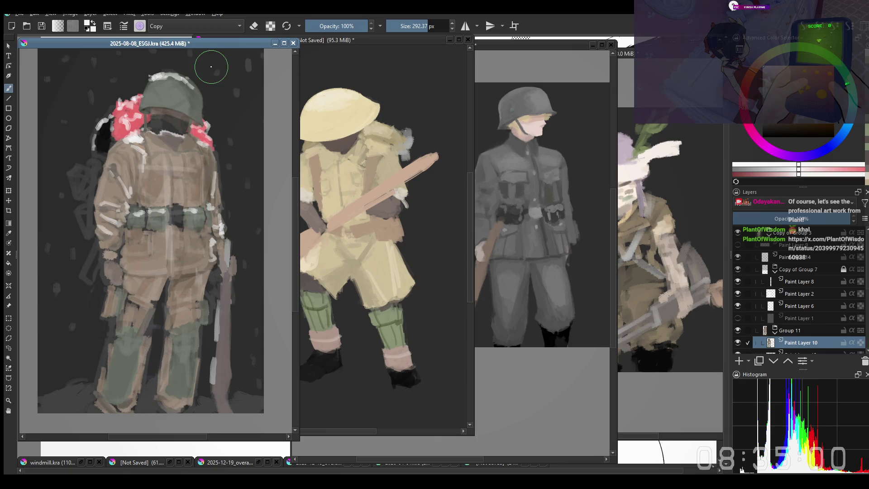
key("m")
left_click_drag(153, 283, 130, 231)
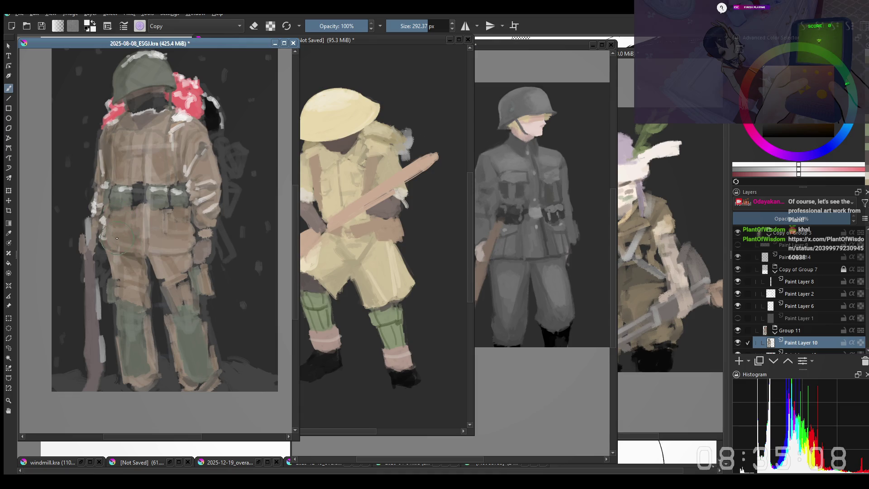
left_click_drag(117, 238, 197, 260)
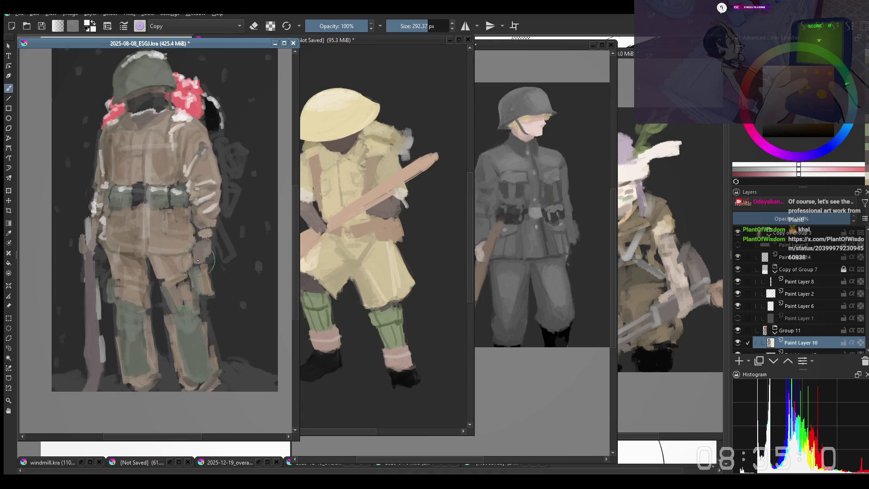
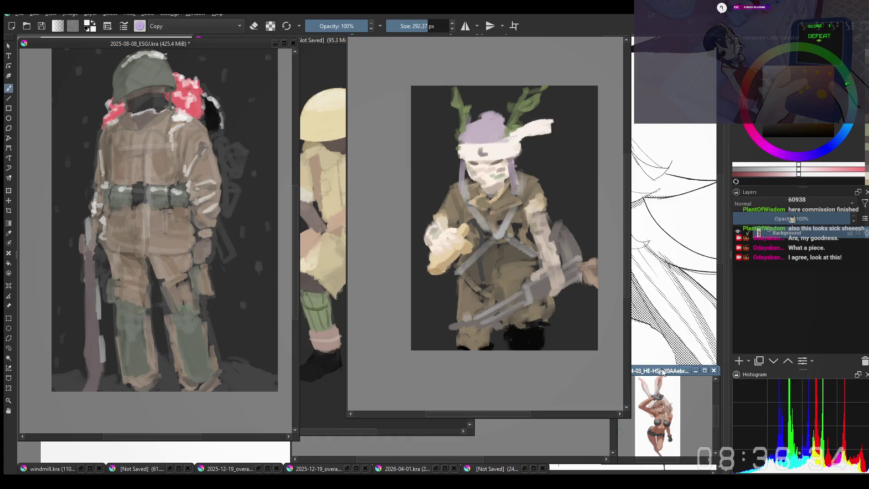
Bring the bunny-girl artwork window forward and maximize it to fill the workspace
left_click_drag(648, 383, 646, 373)
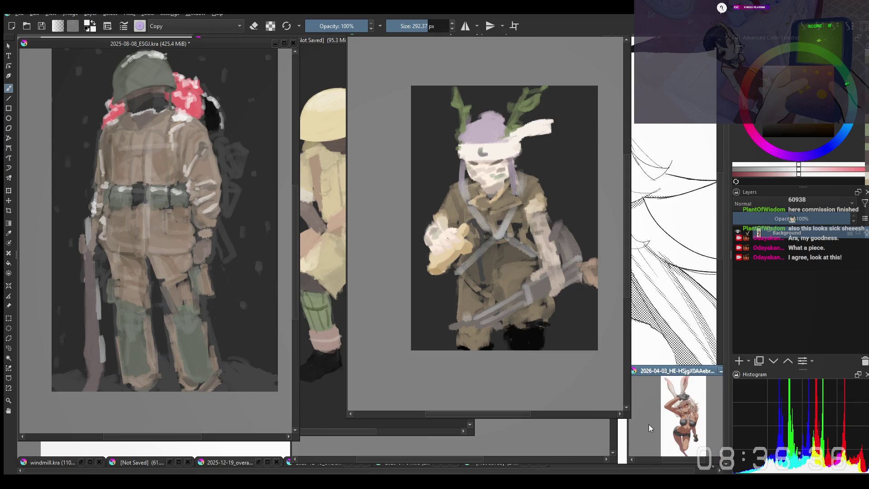
mouse_move(651, 371)
left_mouse_down()
mouse_move(367, 301)
mouse_move(292, 271)
left_mouse_up()
double_click(367, 301)
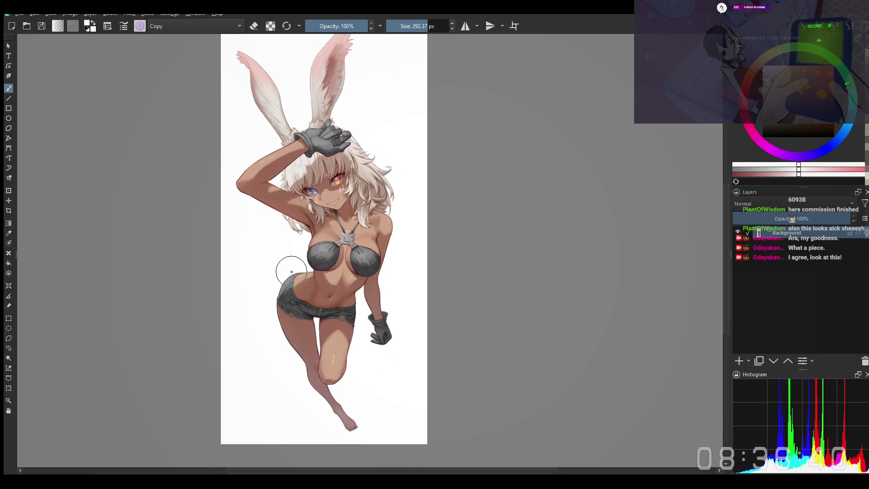
scroll(283, 134, "up", 1)
Choose a small Normal 7 px brush, add a new paint layer, and set the colour to green
right_click(512, 150)
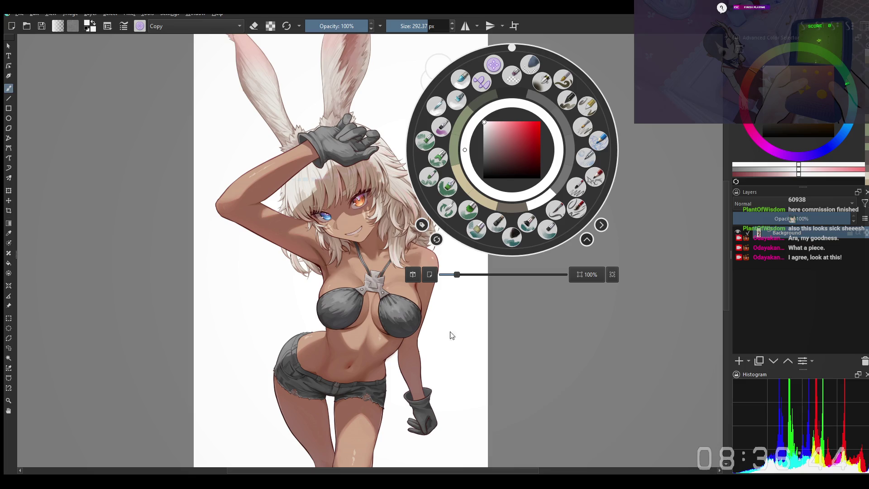
scroll(448, 310, "down", 1)
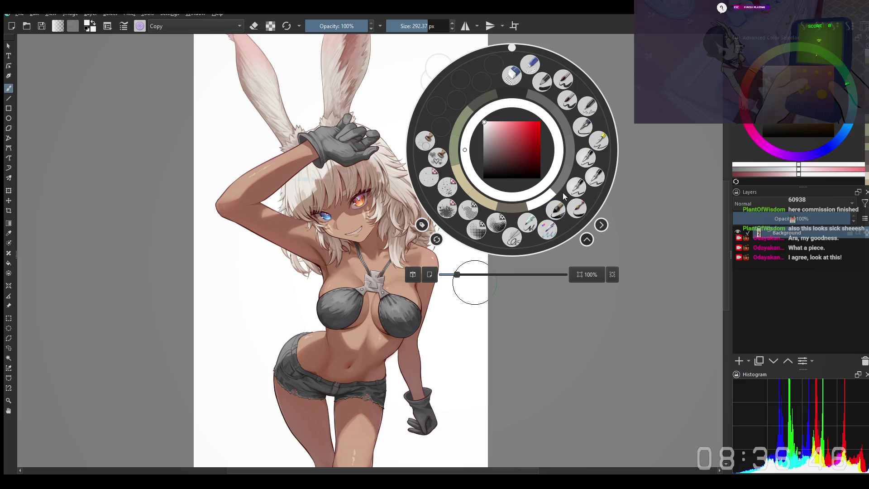
left_click(596, 185)
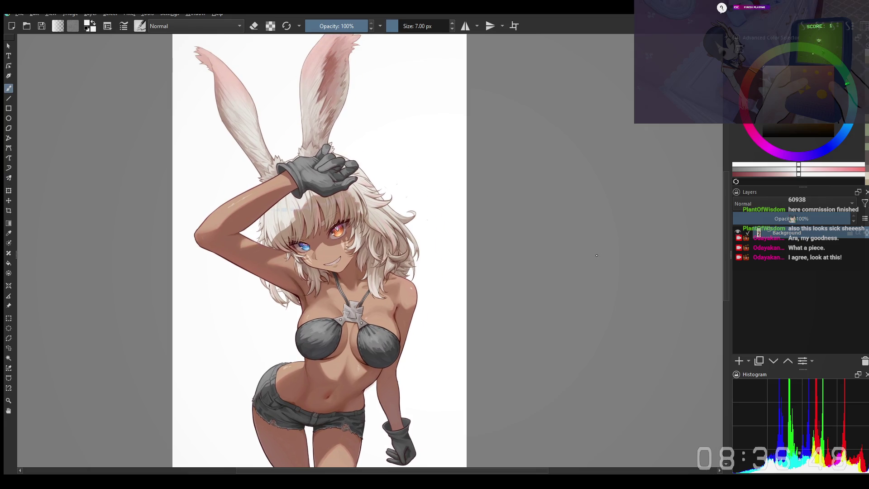
left_click(738, 361)
scroll(469, 111, "up", 1)
scroll(469, 111, "up", 1)
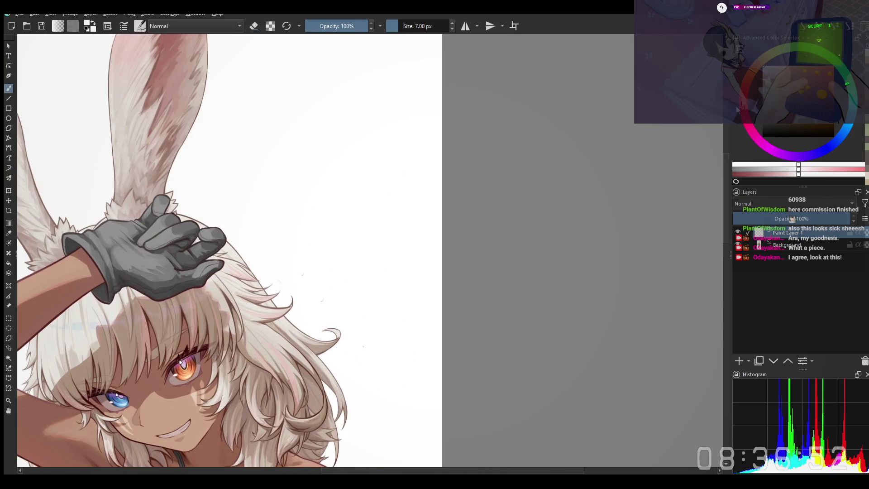
left_click_drag(776, 94, 783, 80)
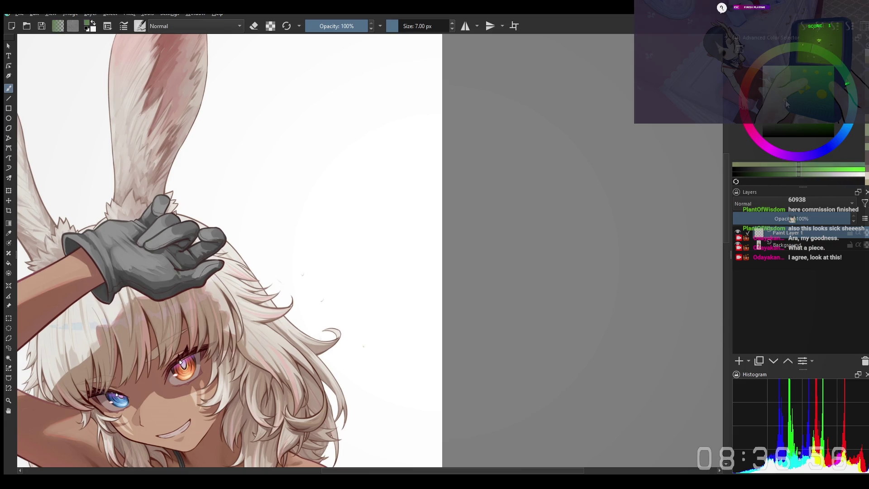
key("ctrl+plus")
key("ctrl+plus")
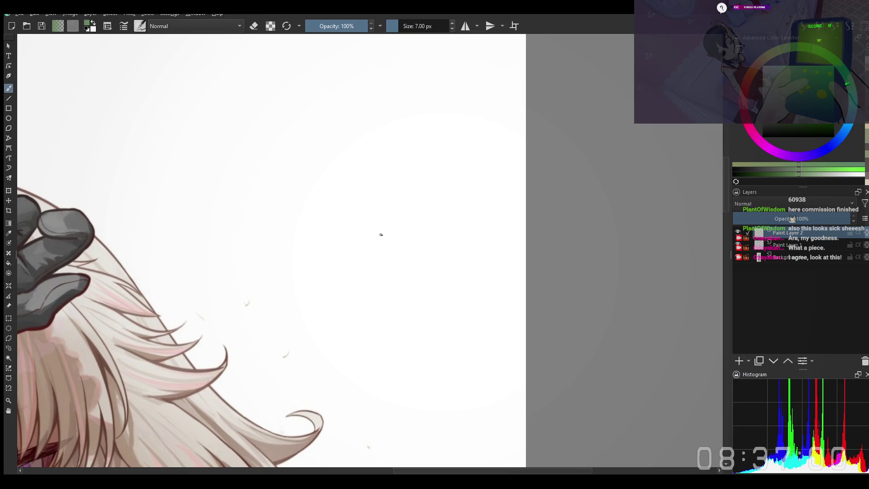
Handwrite the word "Plant" in green beside the bunny girl's hair, fixing the t crossbar
left_click_drag(216, 184, 255, 196)
mouse_move(253, 159)
left_mouse_down()
mouse_move(240, 214)
mouse_move(260, 211)
left_mouse_up()
left_click_drag(315, 243, 310, 216)
mouse_move(239, 211)
left_mouse_down()
mouse_move(269, 214)
mouse_move(271, 230)
left_mouse_up()
mouse_move(292, 194)
left_mouse_down()
mouse_move(289, 219)
mouse_move(326, 205)
left_mouse_up()
mouse_move(335, 167)
left_mouse_down()
mouse_move(344, 203)
mouse_move(344, 177)
left_mouse_up()
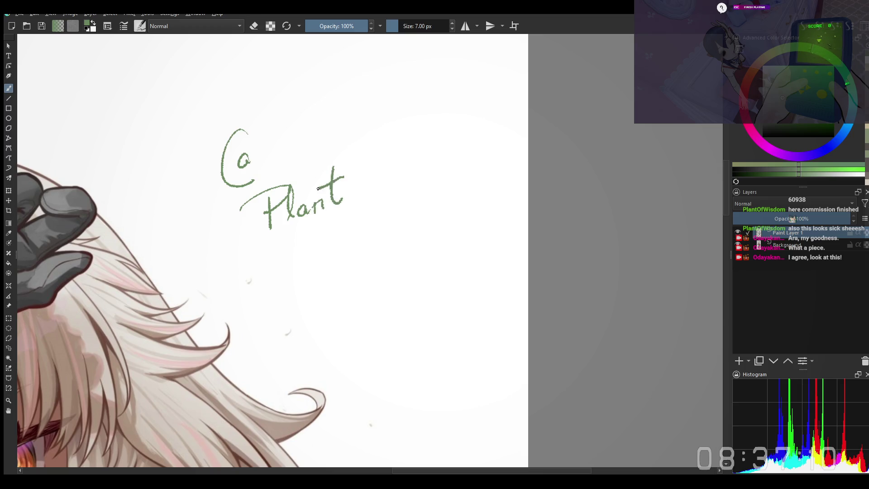
left_click_drag(379, 200, 368, 190)
key("ctrl+z")
left_click_drag(342, 160, 311, 174)
Continue the signature with "of" and the opening letters of "Wisdom" below
left_click_drag(343, 200, 330, 194)
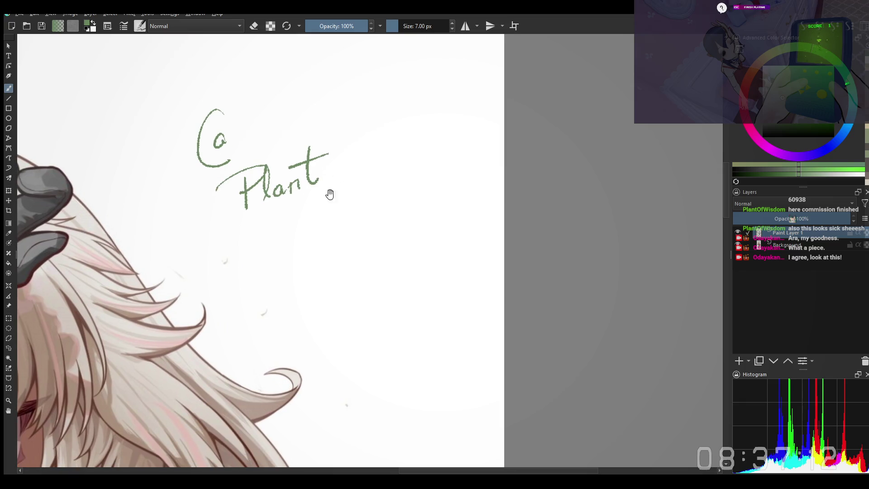
left_click_drag(350, 163, 345, 176)
left_click_drag(353, 142, 355, 197)
left_click_drag(363, 168, 360, 210)
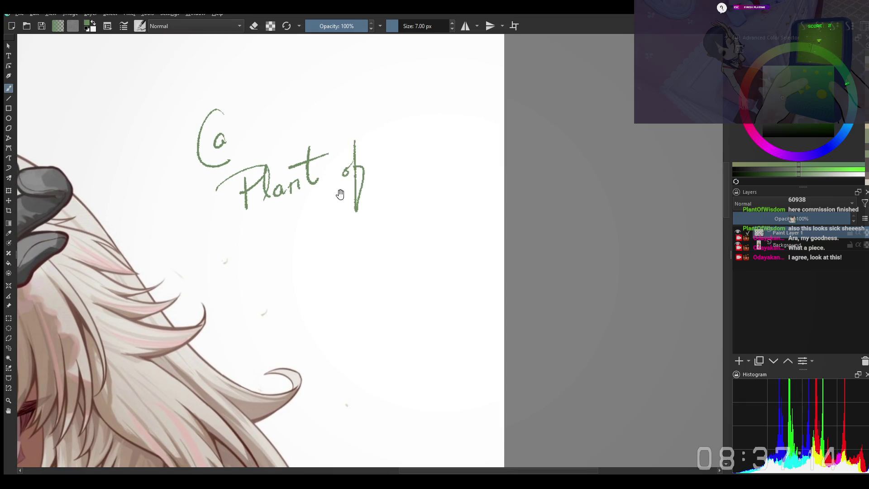
mouse_move(275, 223)
left_mouse_down()
mouse_move(293, 215)
mouse_move(288, 243)
left_mouse_up()
mouse_move(312, 198)
left_mouse_down()
mouse_move(307, 222)
mouse_move(318, 234)
mouse_move(323, 218)
mouse_move(352, 209)
left_mouse_up()
Rework the d and the "om" ending to finish "Wisdom", then reframe the character
left_click_drag(359, 168, 355, 201)
key("ctrl+z")
mouse_move(360, 169)
left_mouse_down()
mouse_move(353, 208)
mouse_move(395, 193)
mouse_move(365, 203)
mouse_move(371, 193)
mouse_move(362, 203)
mouse_move(372, 194)
left_mouse_up()
key("ctrl+z")
key("ctrl+z")
key("ctrl+z")
key("ctrl+z")
key("ctrl+z")
key("ctrl+z")
key("ctrl+z")
mouse_move(367, 198)
left_mouse_down()
mouse_move(388, 196)
mouse_move(397, 183)
mouse_move(407, 192)
left_mouse_up()
key("ctrl+z")
key("ctrl+z")
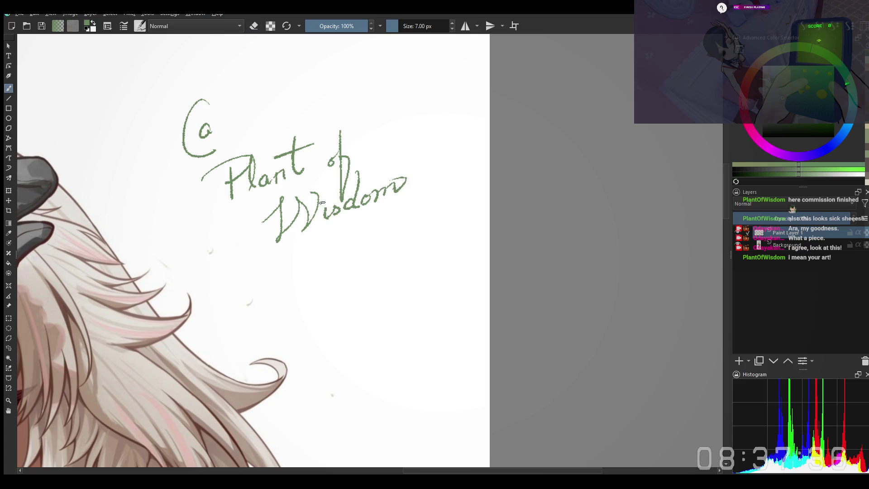
scroll(326, 197, "down", 1)
mouse_move(299, 252)
left_mouse_down()
mouse_move(391, 215)
mouse_move(443, 241)
mouse_move(407, 310)
left_mouse_up()
scroll(391, 216, "down", 2)
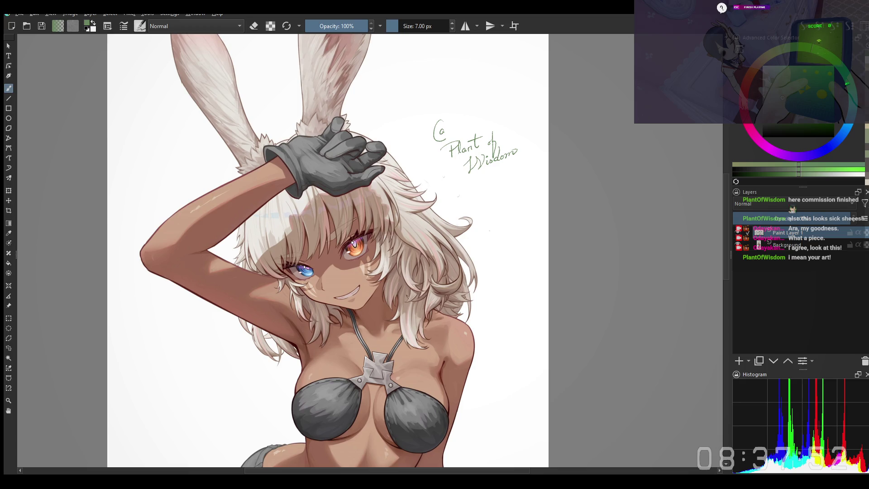
scroll(316, 200, "up", 1)
scroll(317, 200, "up", 1)
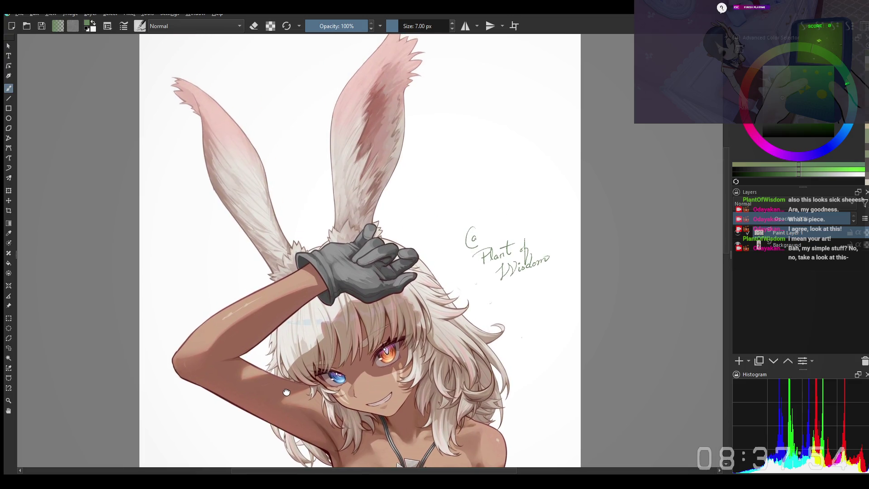
scroll(317, 201, "up", 1)
scroll(316, 201, "up", 1)
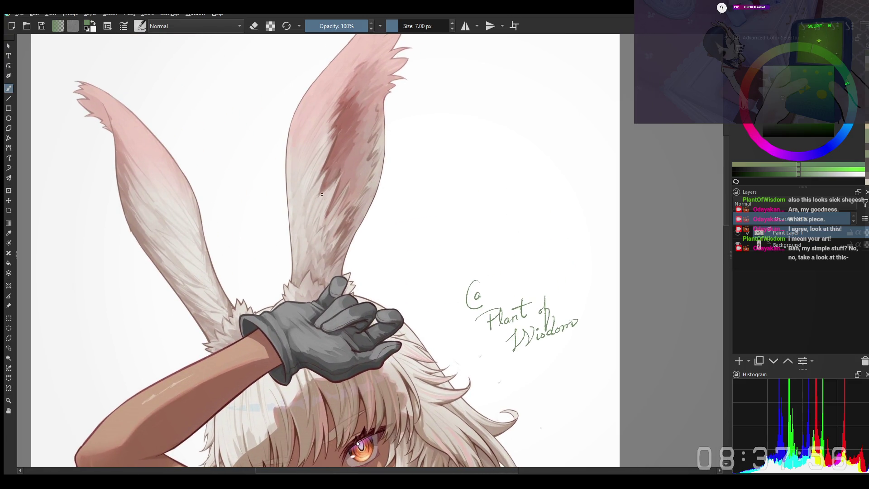
left_click_drag(309, 325, 380, 212)
left_click_drag(290, 298, 275, 196)
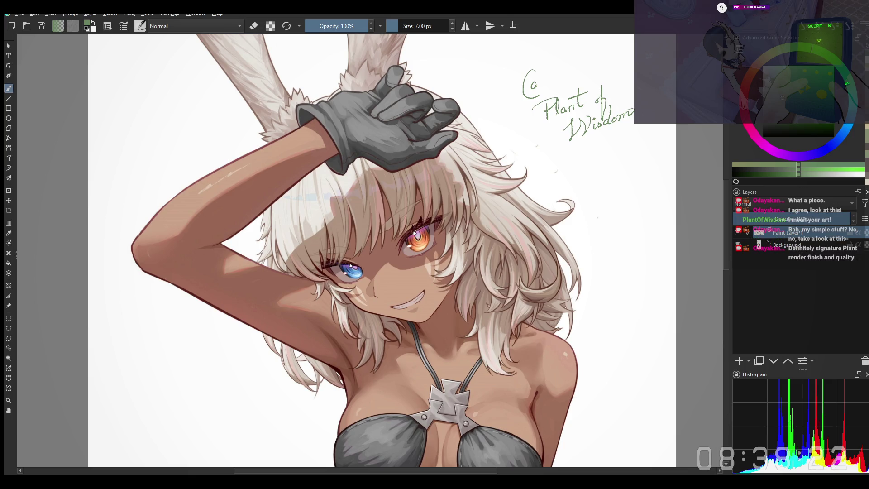
mouse_move(358, 421)
left_mouse_down()
mouse_move(345, 334)
mouse_move(347, 215)
left_mouse_up()
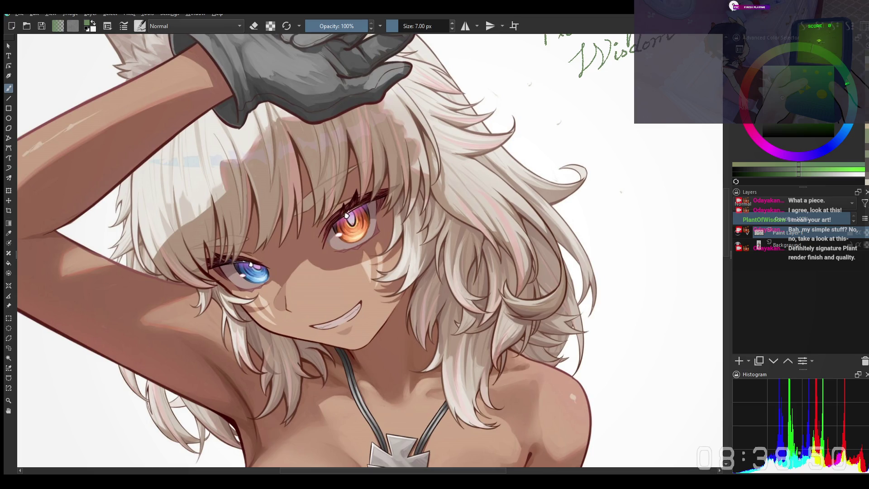
left_click_drag(570, 390, 618, 327)
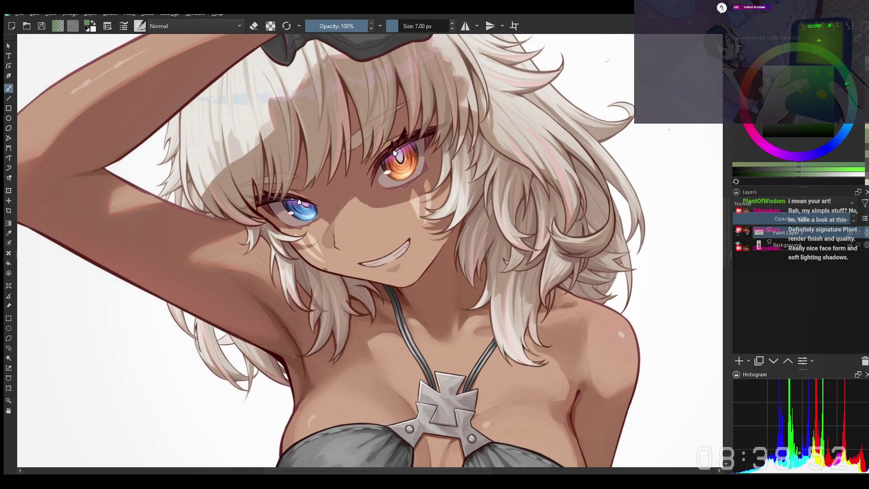
mouse_move(378, 256)
left_mouse_down()
mouse_move(355, 263)
mouse_move(326, 227)
left_mouse_up()
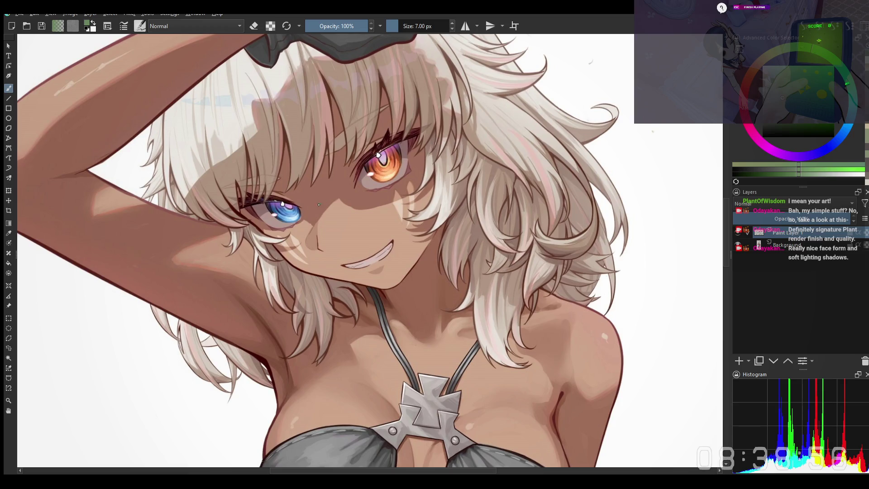
scroll(361, 202, "up", 2)
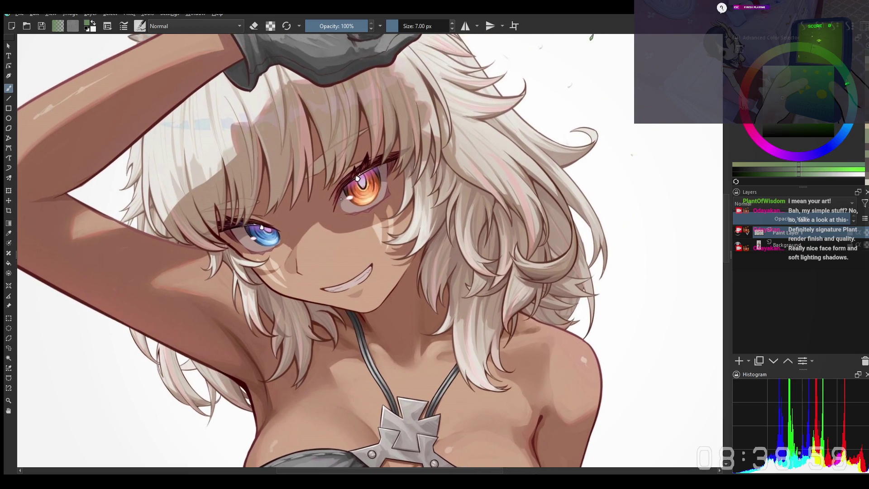
scroll(361, 202, "up", 1)
left_click_drag(405, 182, 428, 151)
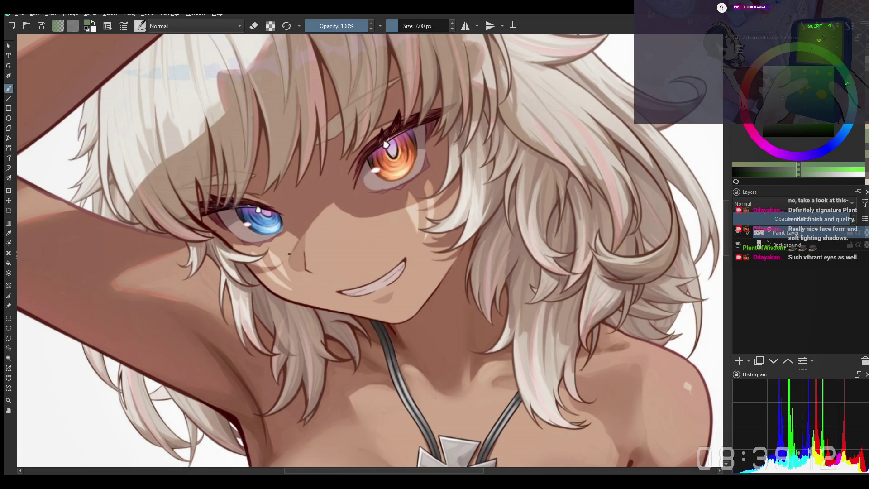
left_click_drag(302, 294, 285, 300)
scroll(344, 290, "down", 2)
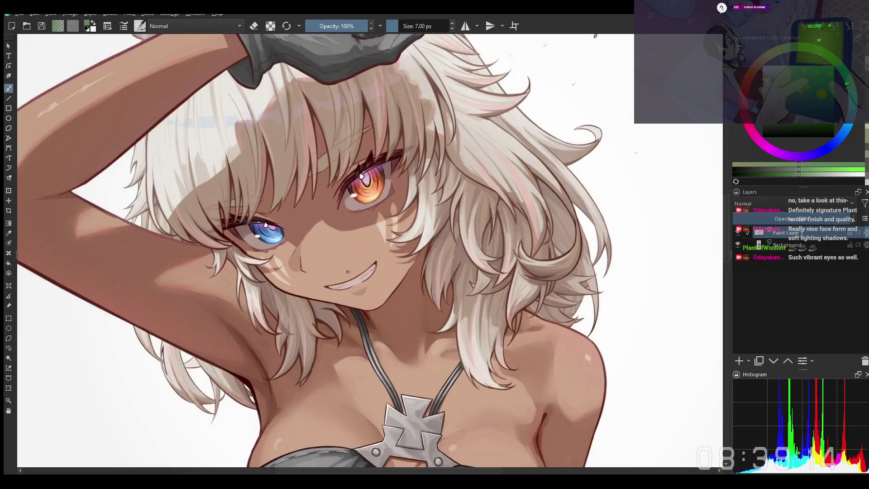
scroll(346, 290, "down", 2)
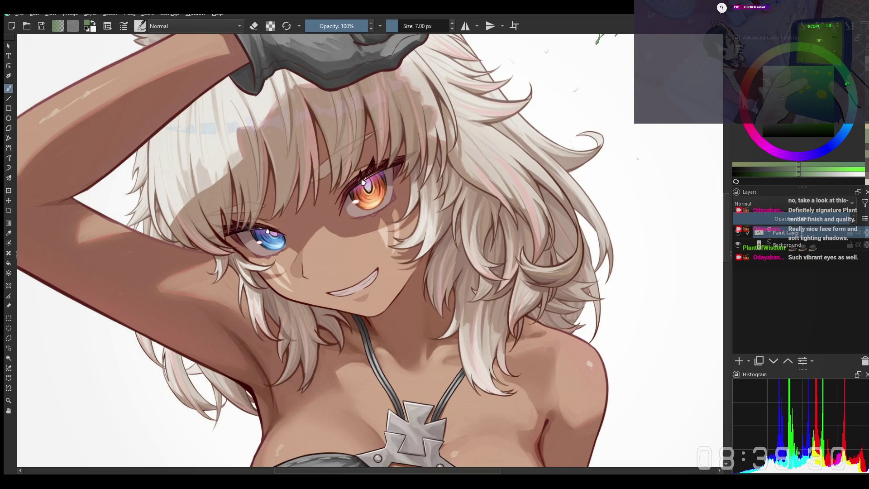
mouse_move(585, 356)
left_mouse_down()
mouse_move(632, 286)
mouse_move(595, 318)
left_mouse_up()
scroll(594, 317, "down", 2)
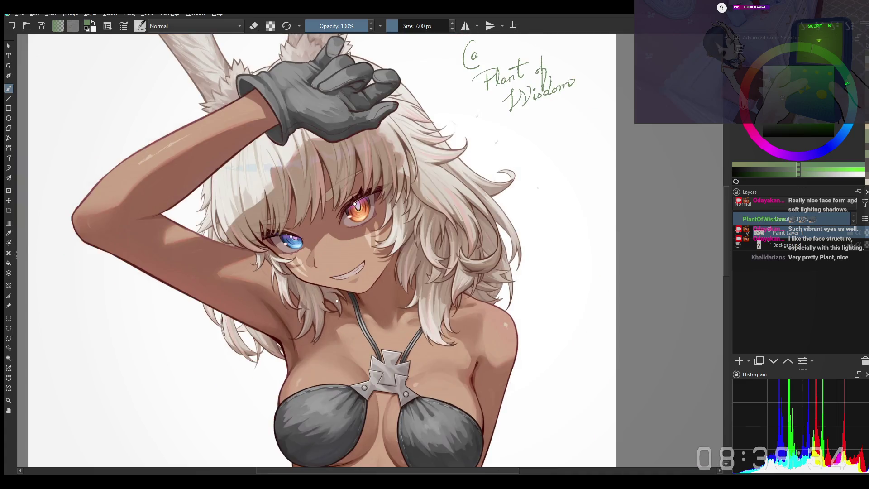
left_click_drag(337, 301, 332, 282)
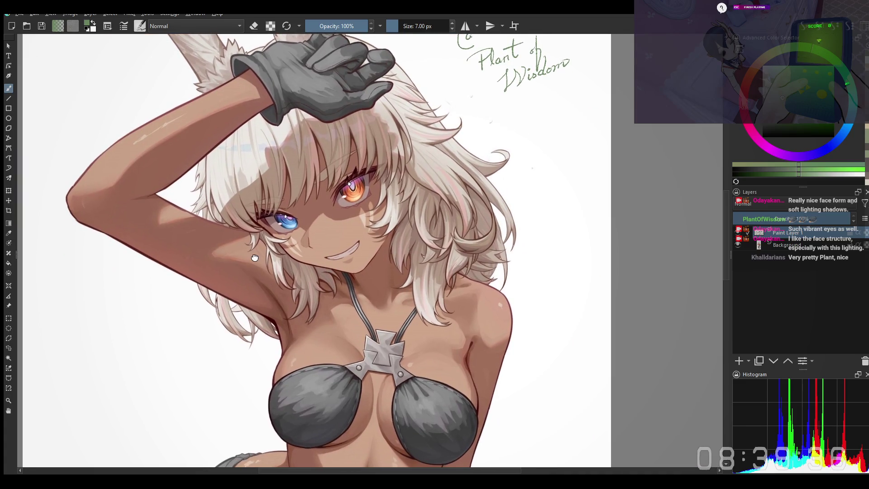
scroll(255, 257, "up", 2)
scroll(251, 255, "up", 2)
scroll(244, 253, "up", 2)
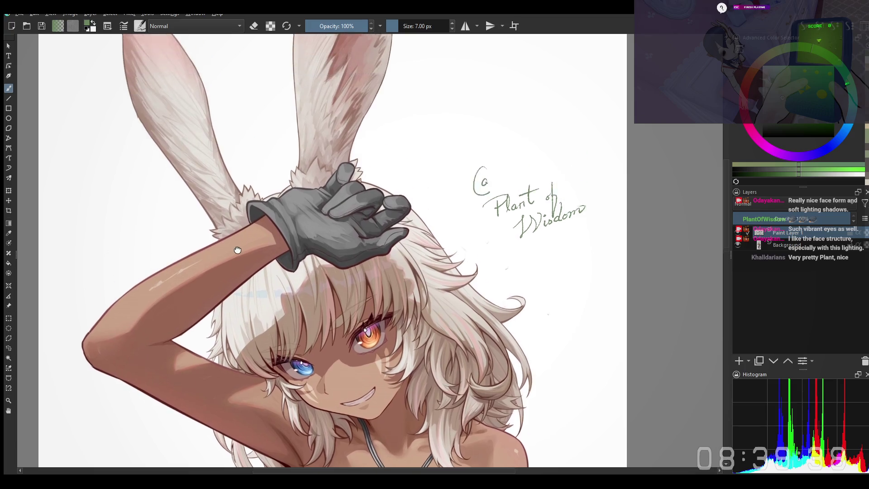
scroll(238, 250, "up", 2)
scroll(285, 204, "up", 2)
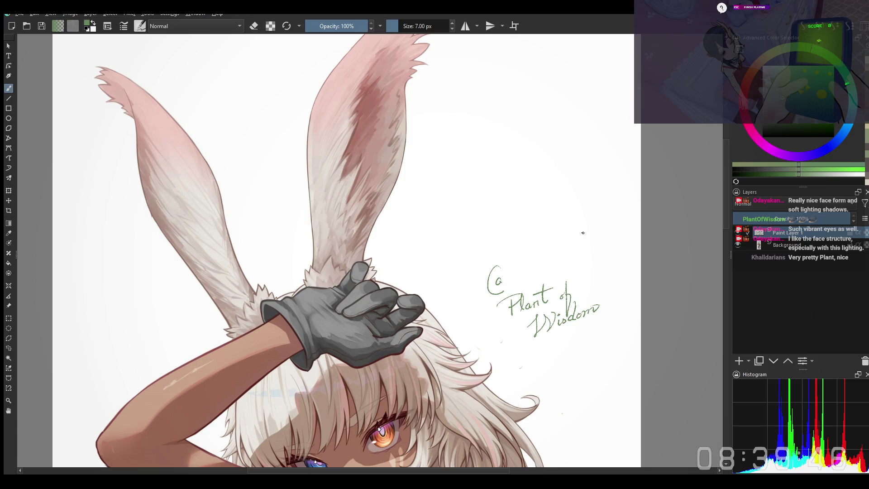
scroll(359, 255, "up", 3)
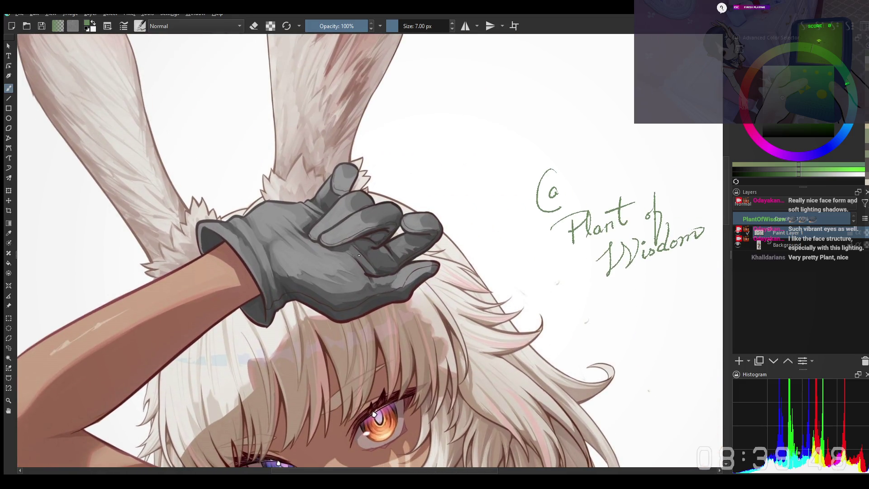
scroll(373, 249, "up", 2)
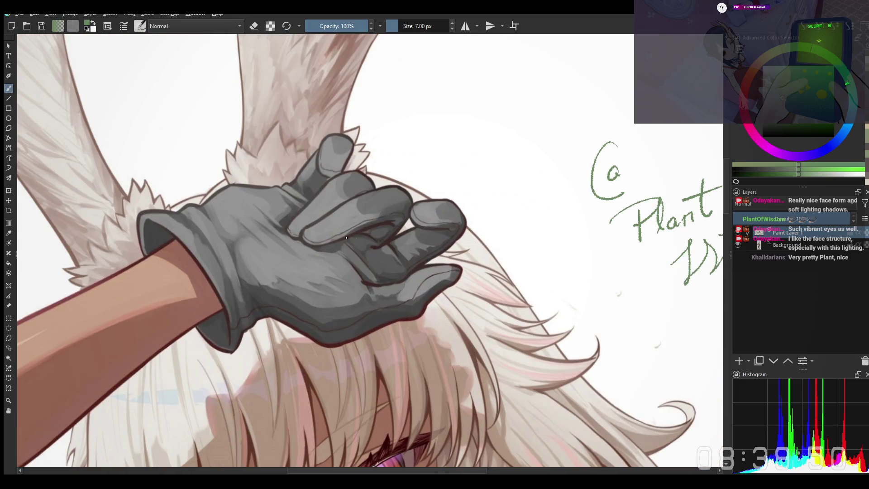
scroll(347, 237, "down", 1)
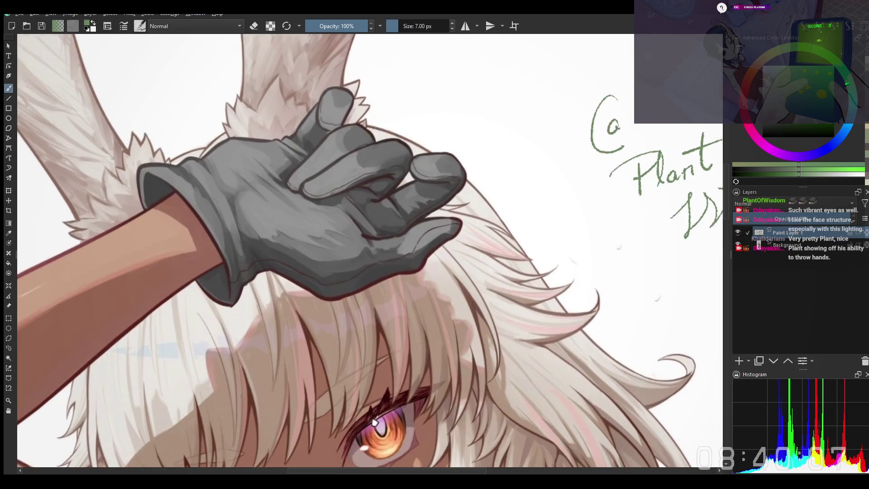
left_click_drag(210, 270, 202, 229)
mouse_move(262, 170)
left_mouse_down()
mouse_move(270, 198)
mouse_move(317, 166)
mouse_move(337, 225)
left_mouse_up()
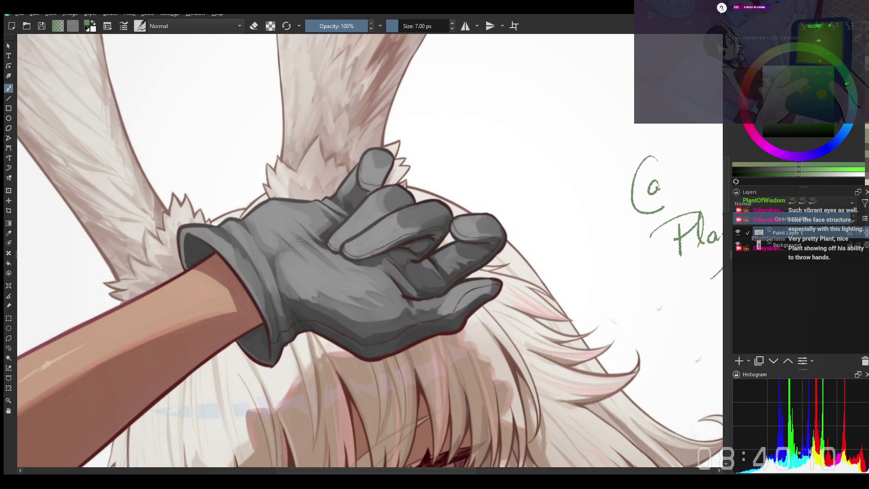
left_click_drag(295, 204, 314, 197)
scroll(314, 196, "down", 2)
scroll(314, 196, "down", 2)
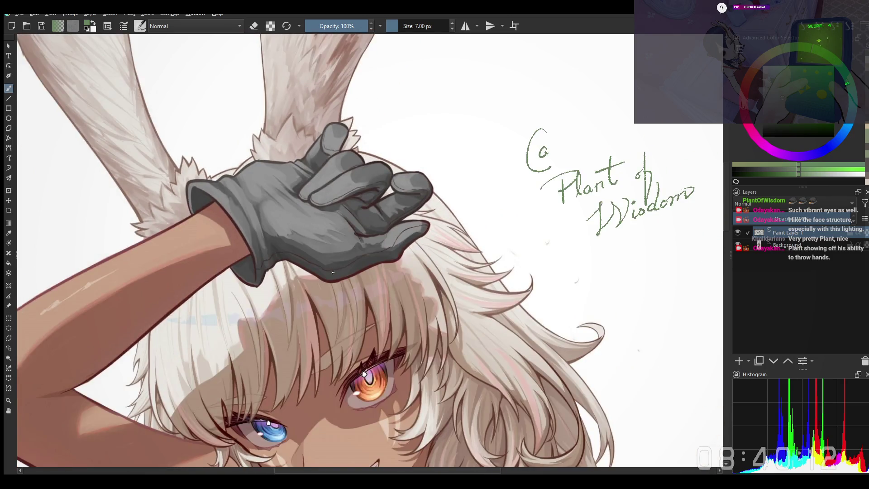
left_click_drag(356, 350, 374, 239)
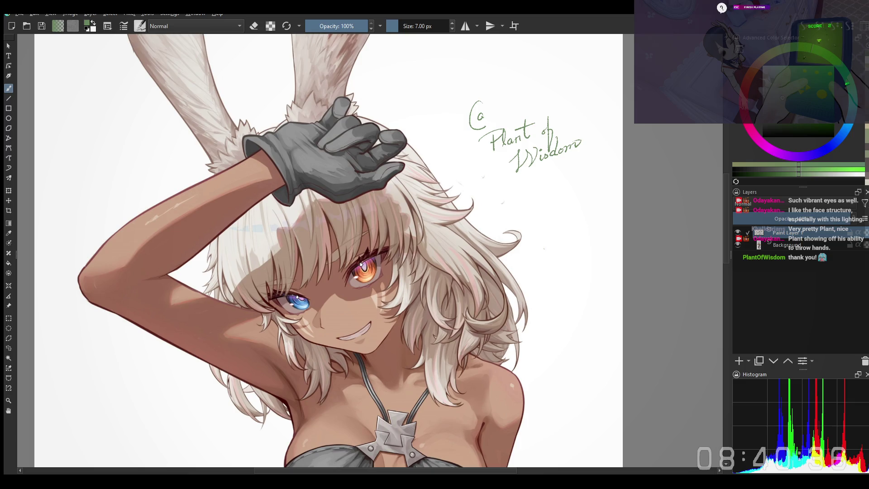
scroll(486, 215, "down", 2)
scroll(486, 215, "down", 1)
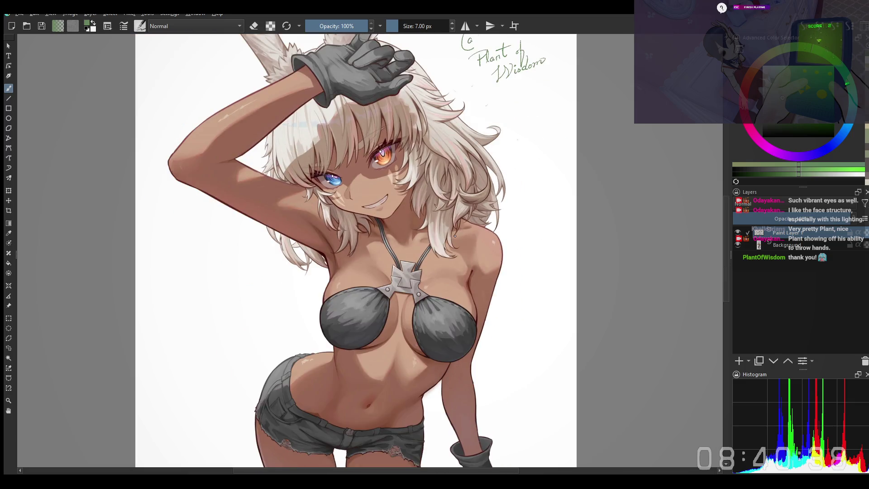
scroll(486, 216, "down", 1)
scroll(486, 216, "down", 1)
left_click_drag(486, 215, 457, 170)
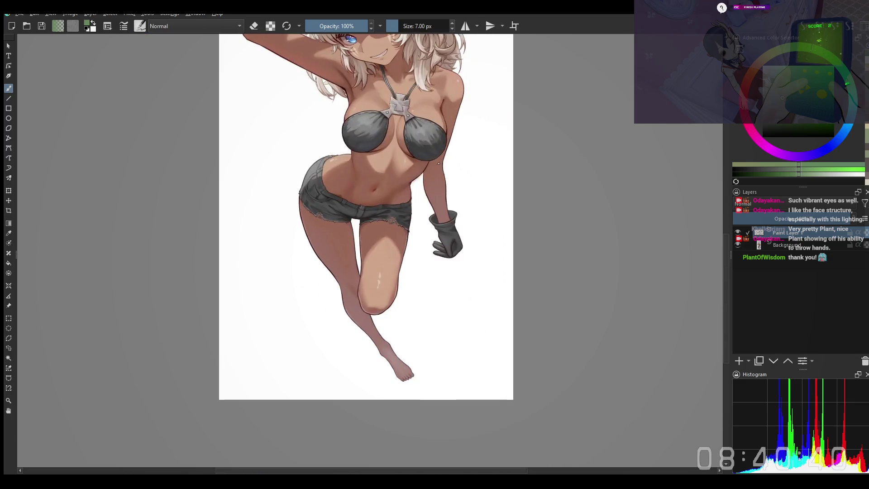
left_click_drag(386, 249, 404, 303)
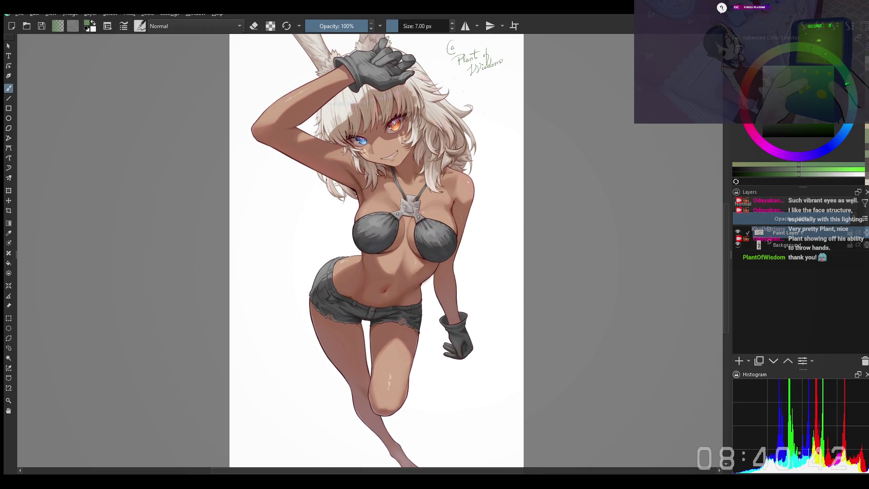
left_click_drag(378, 175, 371, 201)
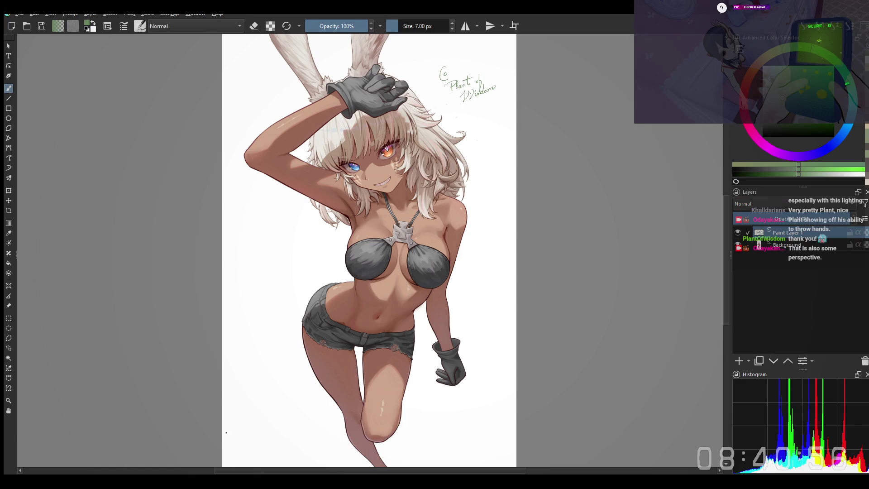
scroll(330, 378, "down", 3)
scroll(490, 359, "down", 2)
scroll(242, 381, "right", 1)
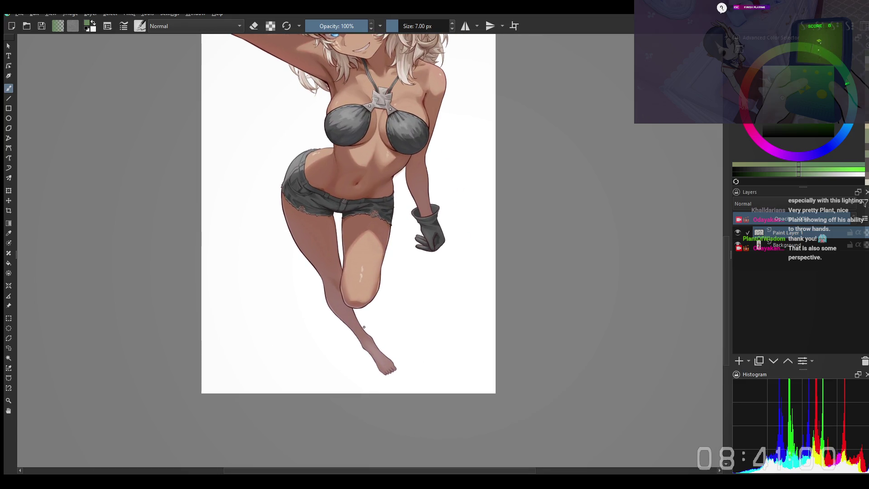
scroll(376, 334, "up", 3)
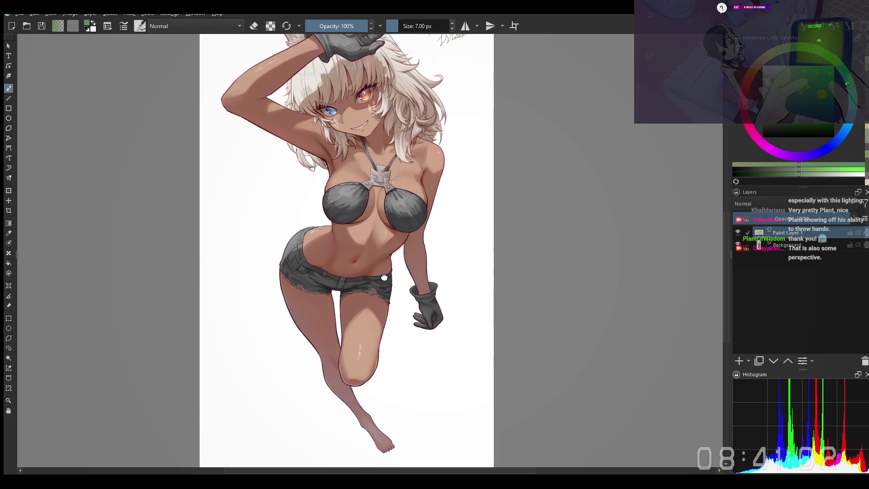
scroll(376, 340, "up", 2)
scroll(301, 172, "up", 3)
scroll(302, 172, "down", 1)
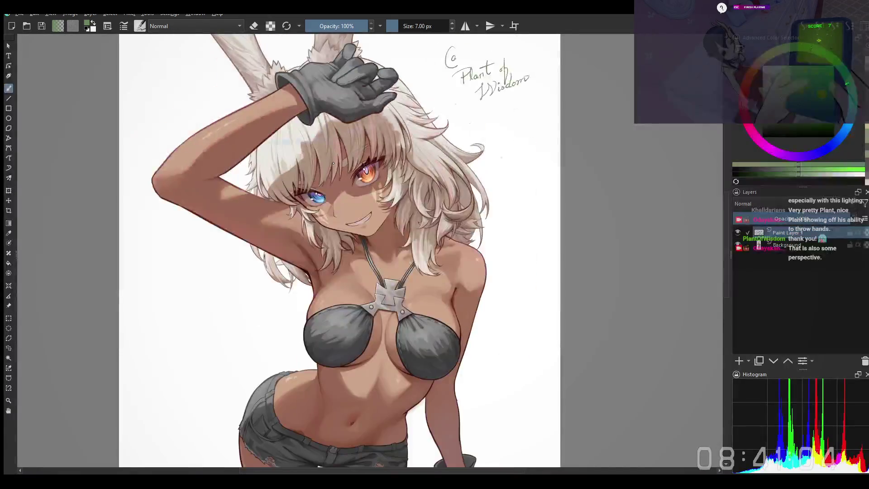
scroll(319, 217, "up", 2)
left_click_drag(318, 217, 302, 190)
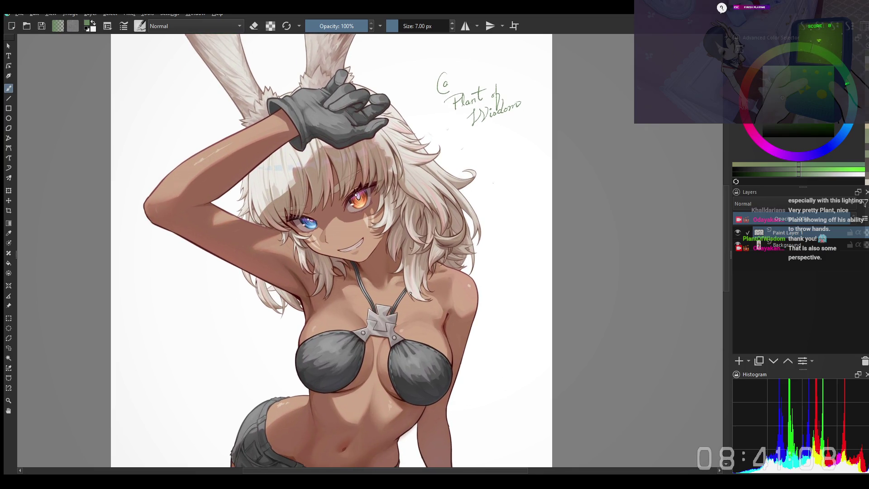
left_click_drag(410, 293, 388, 284)
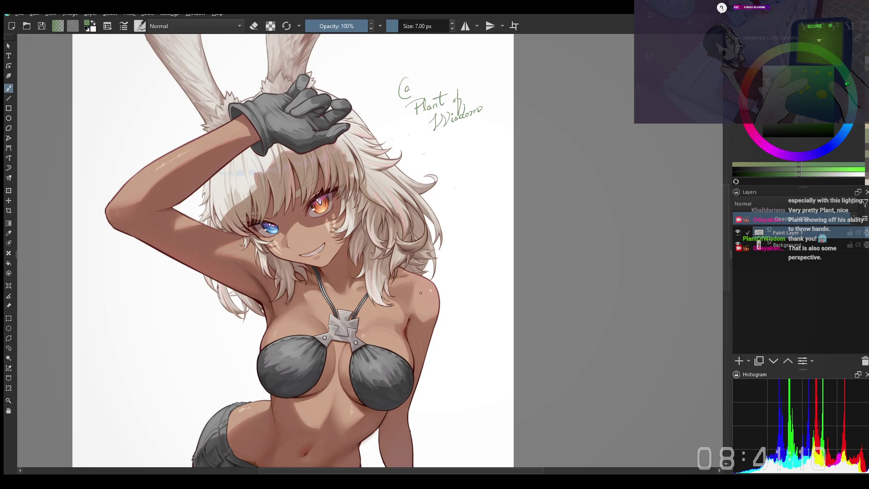
mouse_move(354, 217)
left_mouse_down()
mouse_move(352, 250)
mouse_move(323, 252)
left_mouse_up()
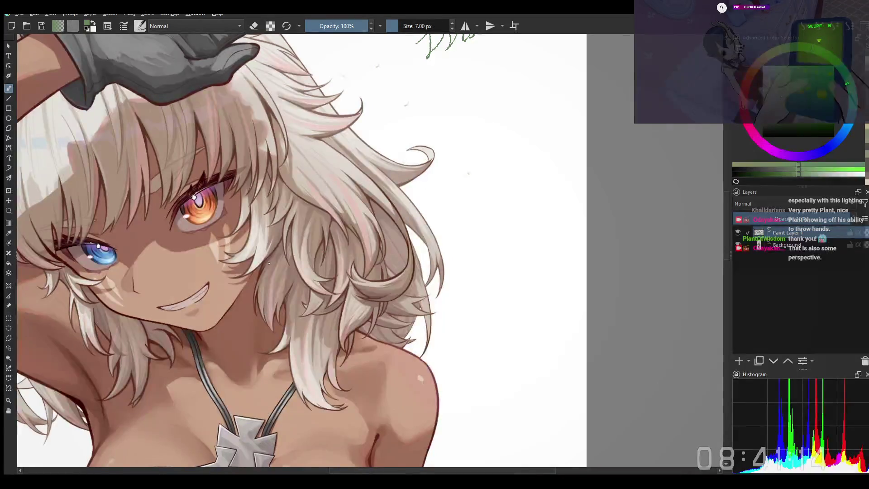
left_click_drag(269, 263, 364, 269)
mouse_move(365, 238)
left_mouse_down()
mouse_move(528, 272)
mouse_move(309, 97)
mouse_move(311, 239)
mouse_move(435, 218)
mouse_move(478, 281)
mouse_move(278, 310)
left_mouse_up()
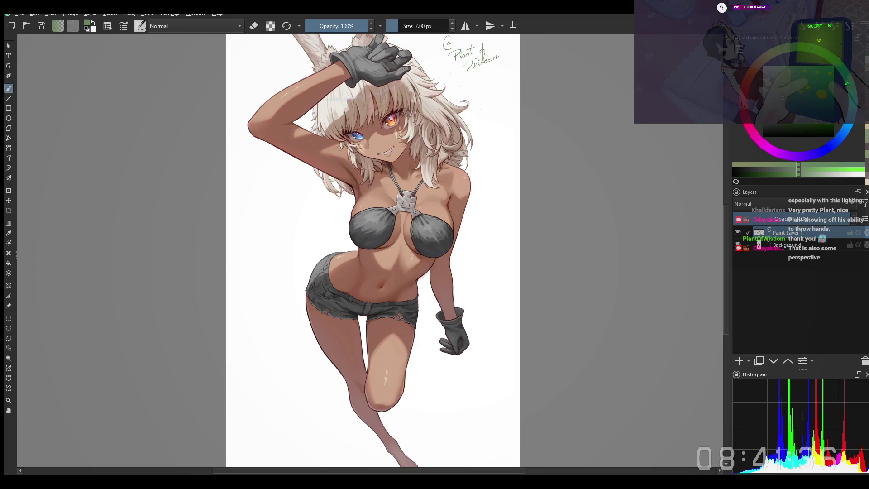
mouse_move(312, 272)
left_mouse_down()
mouse_move(297, 197)
mouse_move(293, 288)
left_mouse_up()
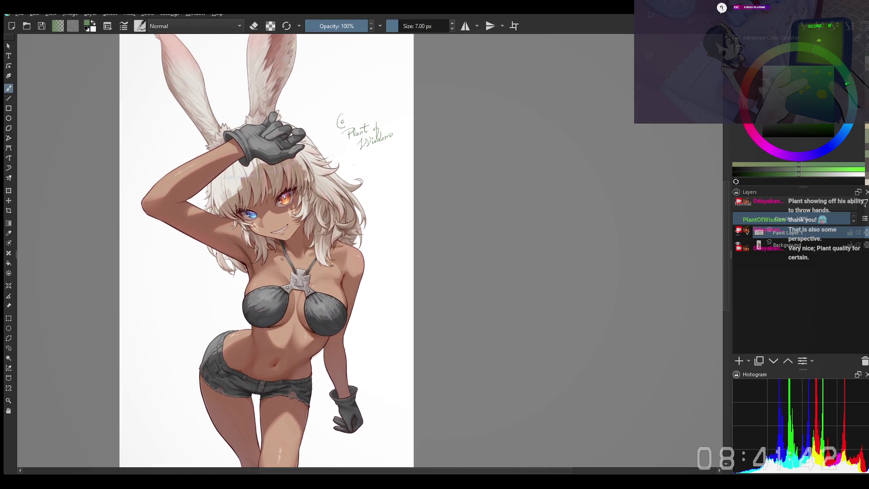
left_click_drag(294, 288, 278, 360)
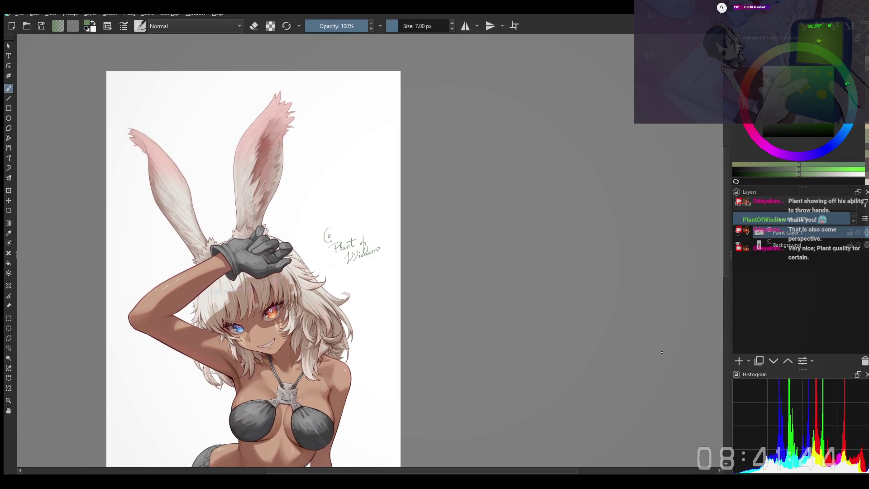
Add a new empty paint layer, pick black, and zoom onto a blank stretch of canvas
left_click(737, 361)
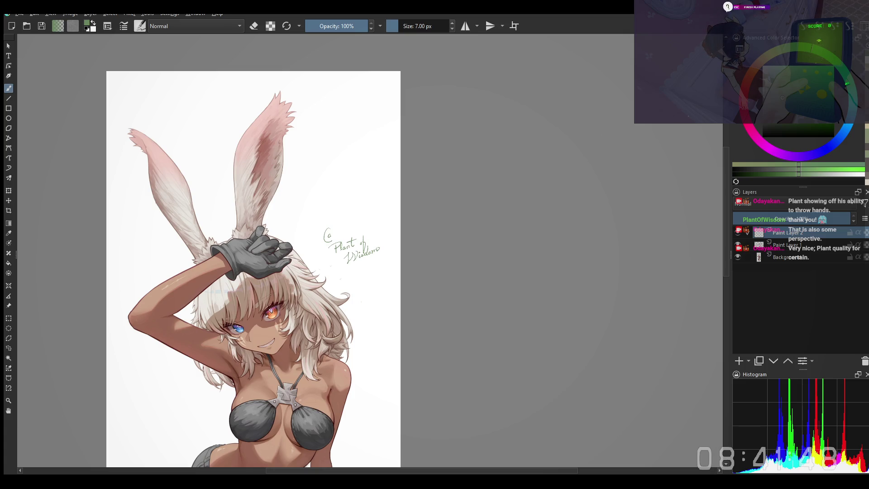
left_click(762, 127)
key("plus")
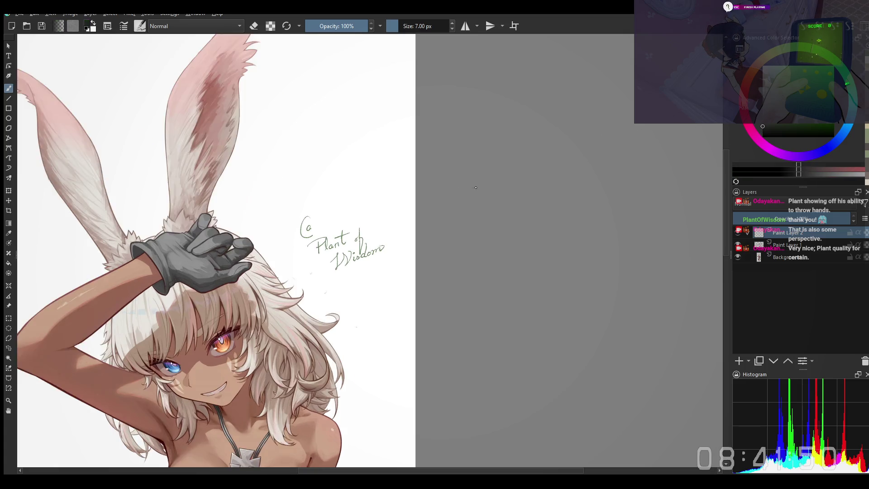
key("plus")
key("plus")
key("plus")
key("plus")
mouse_move(449, 126)
left_mouse_down()
mouse_move(253, 249)
mouse_move(396, 264)
mouse_move(419, 246)
mouse_move(358, 293)
left_mouse_up()
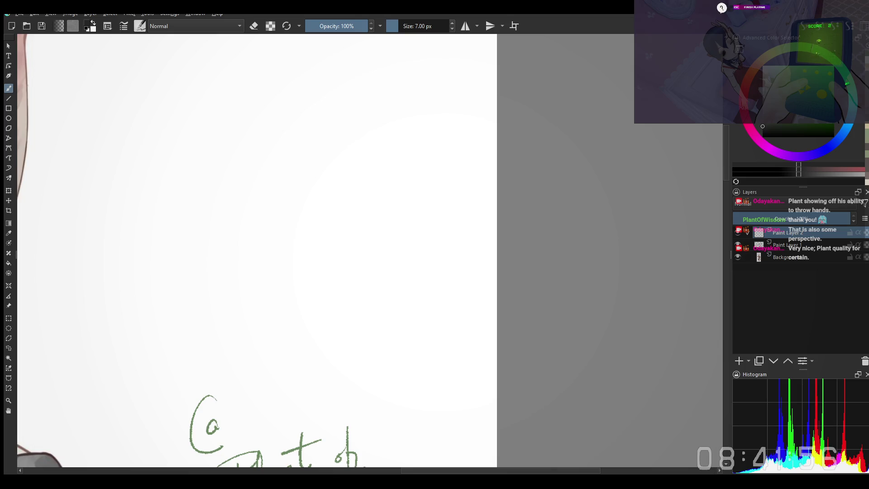
scroll(284, 227, "up", 1)
Try several ellipse strokes on the blank area, undoing each rough attempt
mouse_move(258, 272)
left_mouse_down()
mouse_move(314, 313)
mouse_move(408, 281)
left_mouse_up()
key("ctrl+z")
mouse_move(341, 332)
left_mouse_down()
mouse_move(463, 210)
mouse_move(430, 302)
mouse_move(276, 288)
mouse_move(404, 310)
left_mouse_up()
key("ctrl+z")
key("ctrl+z")
mouse_move(340, 327)
left_mouse_down()
mouse_move(453, 213)
mouse_move(417, 306)
left_mouse_up()
key("ctrl+z")
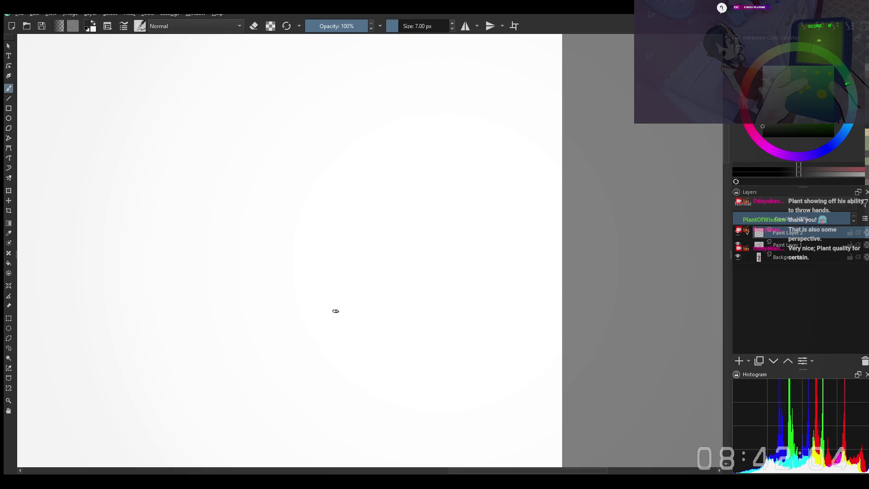
Draw the large open ellipse for the head and a flat short stroke inside it
mouse_move(313, 339)
left_mouse_down()
mouse_move(286, 320)
mouse_move(392, 320)
left_mouse_up()
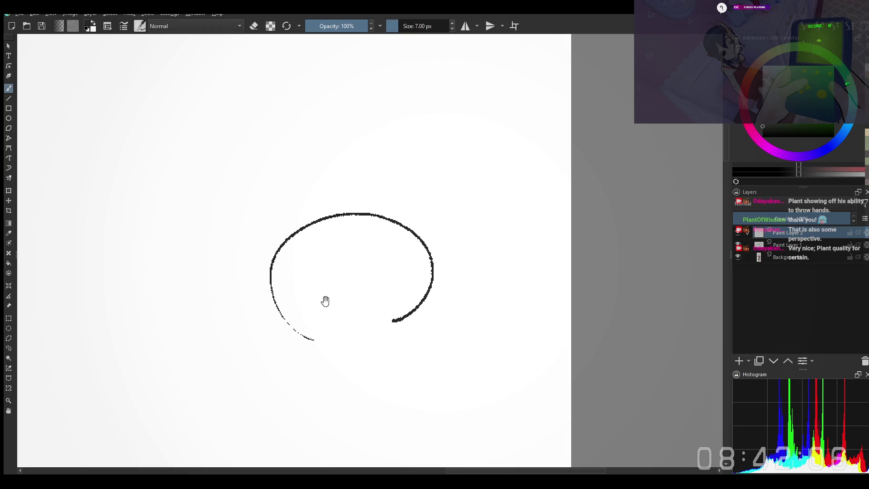
left_click_drag(325, 301, 324, 308)
left_click_drag(300, 251, 318, 254)
key("ctrl+z")
mouse_move(295, 255)
left_mouse_down()
mouse_move(318, 260)
mouse_move(377, 242)
left_mouse_up()
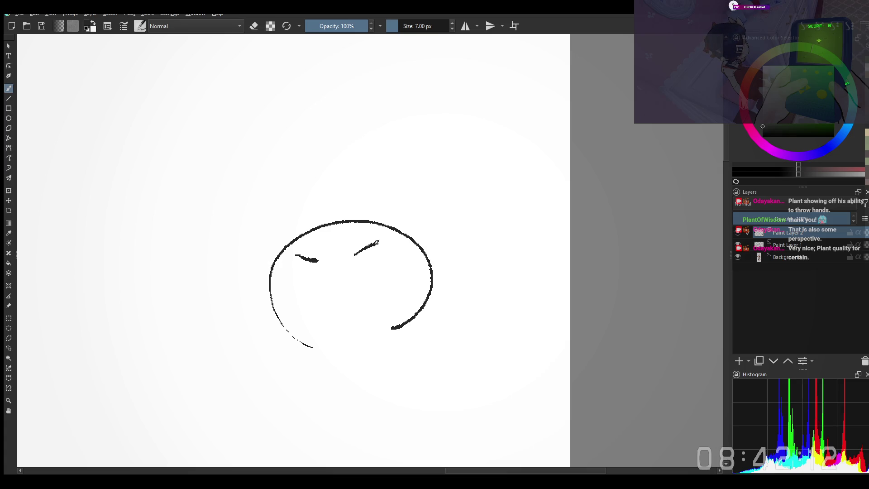
Sketch the scrunched frowning face with curved and short vertical strokes
mouse_move(323, 270)
left_mouse_down()
mouse_move(348, 261)
mouse_move(327, 293)
mouse_move(334, 303)
left_mouse_up()
left_click_drag(349, 262, 369, 281)
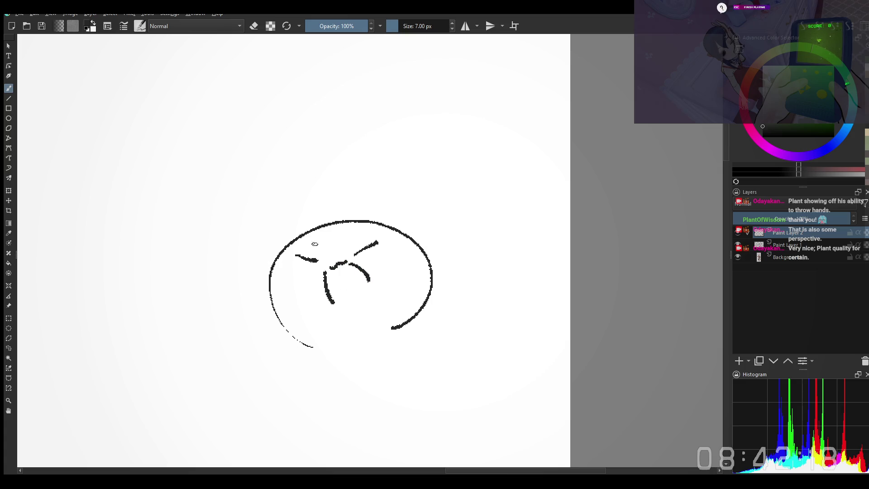
left_click_drag(335, 233, 332, 239)
left_click_drag(273, 282, 275, 296)
left_click_drag(392, 263, 398, 276)
left_click_drag(395, 357, 384, 305)
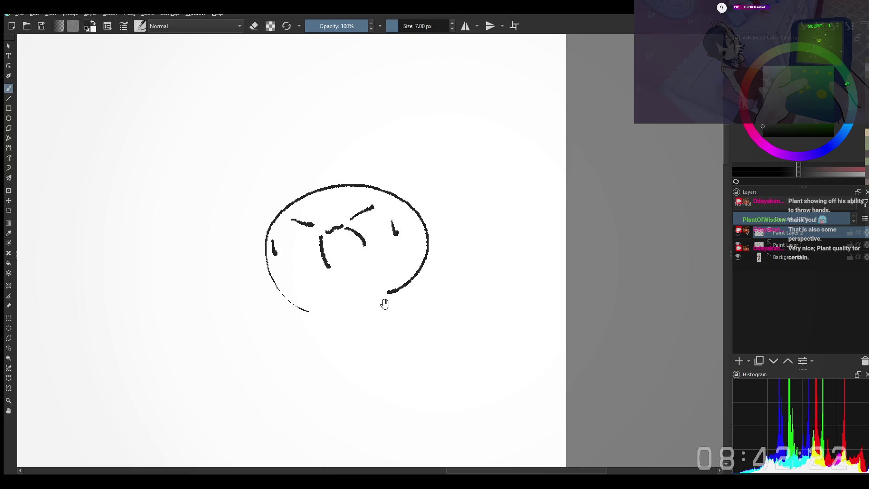
Draw the left leg, base line and right leg below the head, redrawing until they sit right
left_click_drag(321, 311, 311, 355)
key("ctrl+z")
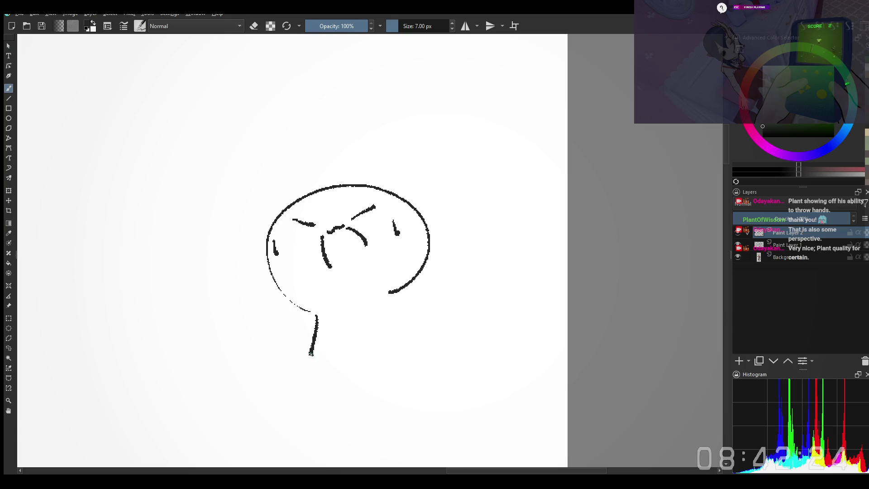
key("ctrl+z")
left_click_drag(321, 313, 315, 353)
key("ctrl+z")
mouse_move(318, 315)
left_mouse_down()
mouse_move(311, 352)
mouse_move(290, 364)
mouse_move(369, 353)
left_mouse_up()
key("ctrl+z")
key("ctrl+z")
key("ctrl+z")
mouse_move(313, 363)
left_mouse_down()
mouse_move(381, 352)
mouse_move(359, 361)
mouse_move(370, 365)
left_mouse_up()
key("ctrl+z")
left_click_drag(384, 296, 382, 370)
key("ctrl+z")
key("e")
key("e")
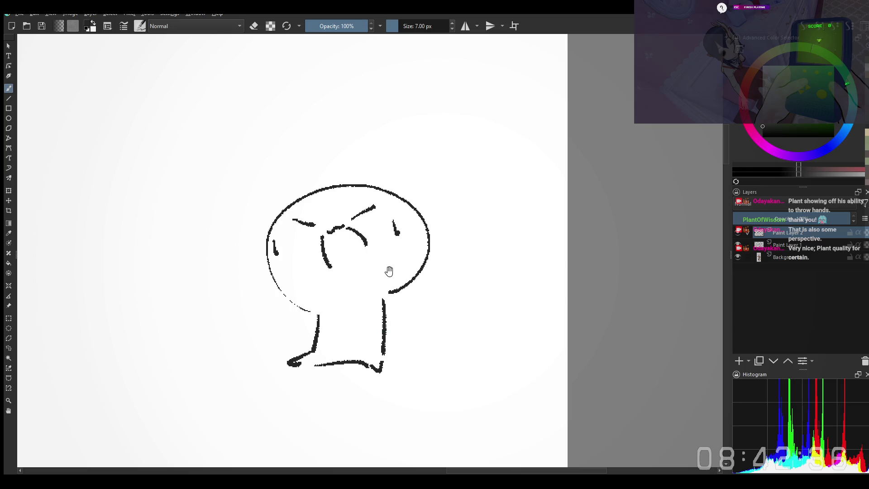
Add a small curved tuft on top of the head, cleaning its tip with the eraser
left_click_drag(257, 197, 275, 236)
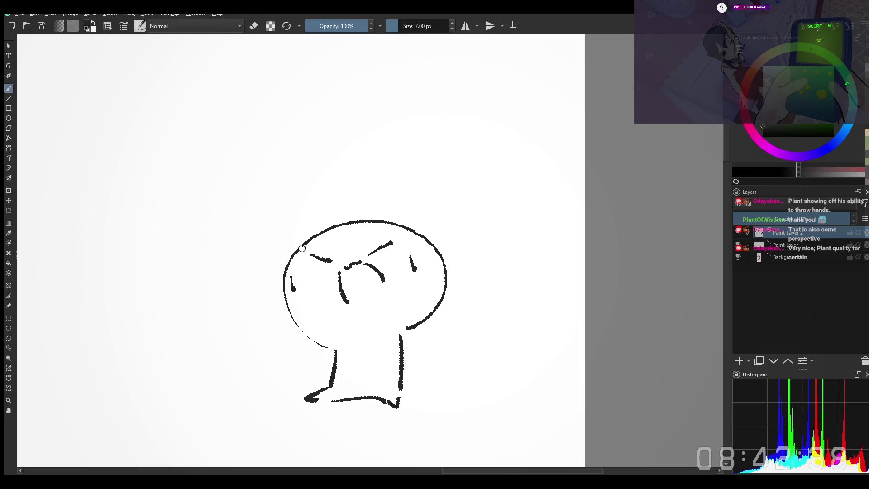
key("ctrl+z")
left_click_drag(290, 246, 313, 224)
key("ctrl+z")
key("ctrl+z")
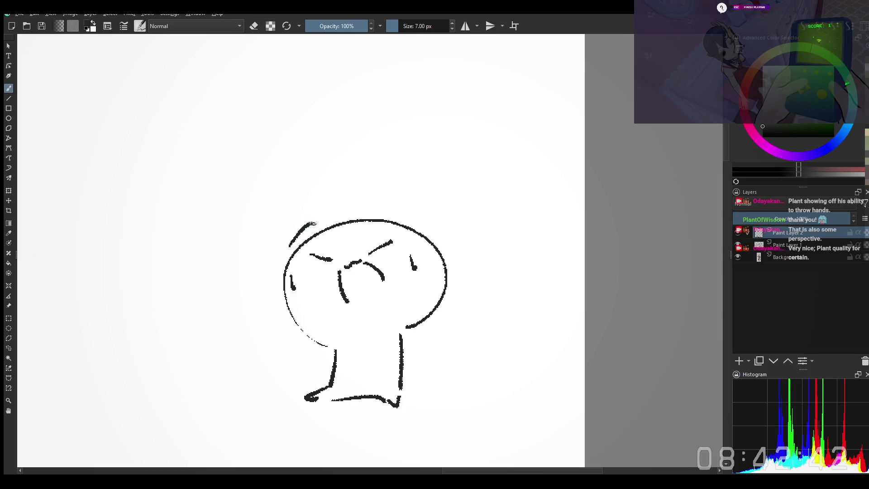
key("e")
key("e")
key("e")
key("e")
mouse_move(318, 217)
left_mouse_down()
mouse_move(309, 224)
mouse_move(329, 214)
left_mouse_up()
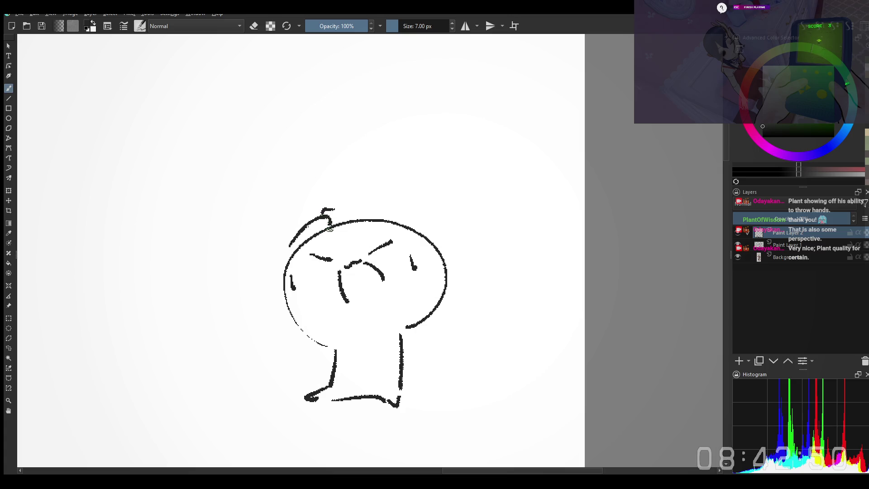
key("e")
key("e")
mouse_move(332, 218)
left_mouse_down()
mouse_move(343, 225)
mouse_move(333, 228)
left_mouse_up()
key("e")
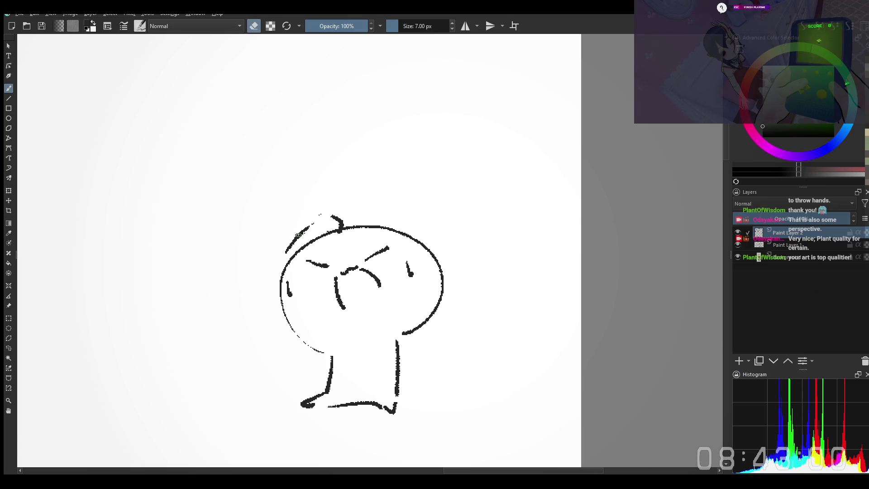
left_click_drag(313, 232, 308, 234)
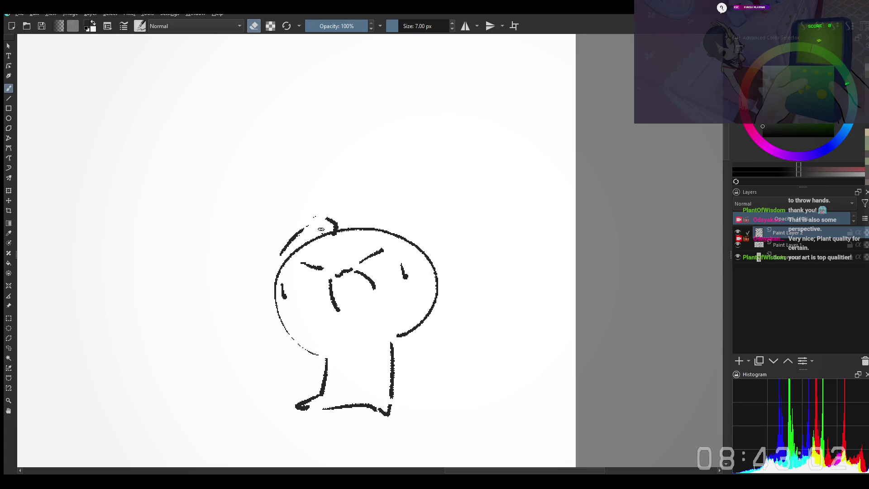
key("e")
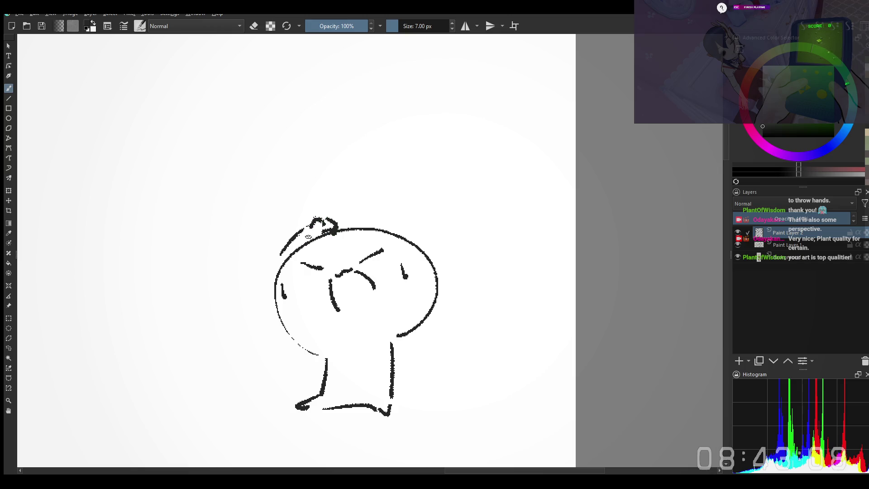
key("e")
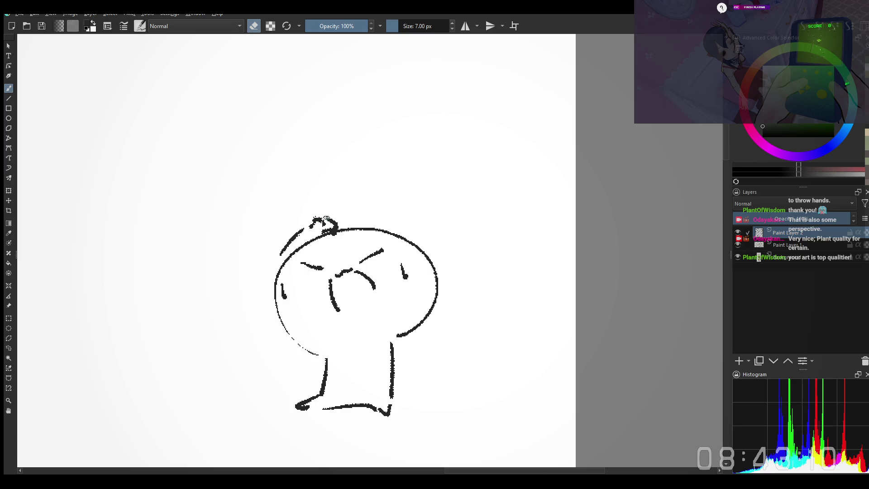
key("e")
key("e")
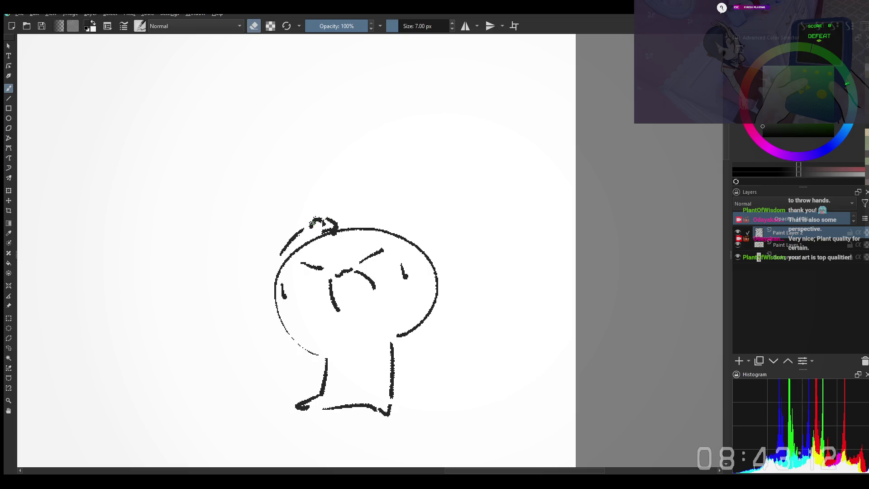
key("e")
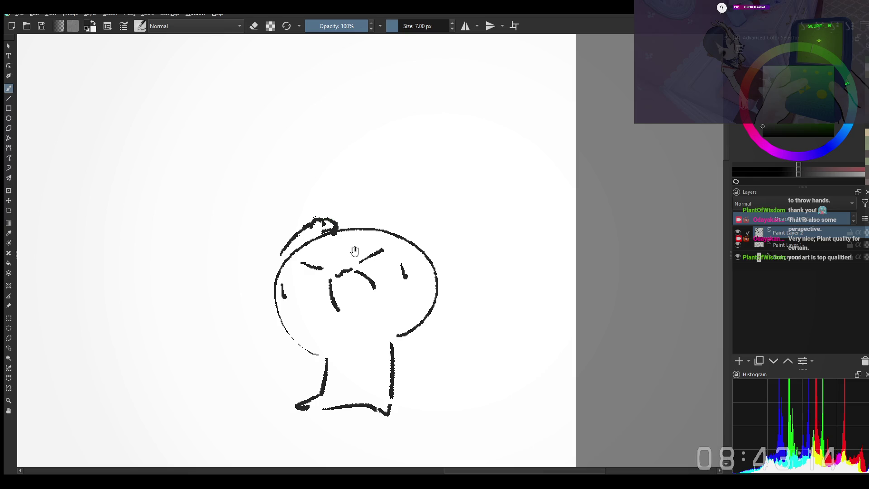
Redraw the right leg with two strokes and give it a foot
left_click_drag(354, 252, 320, 224)
key("e")
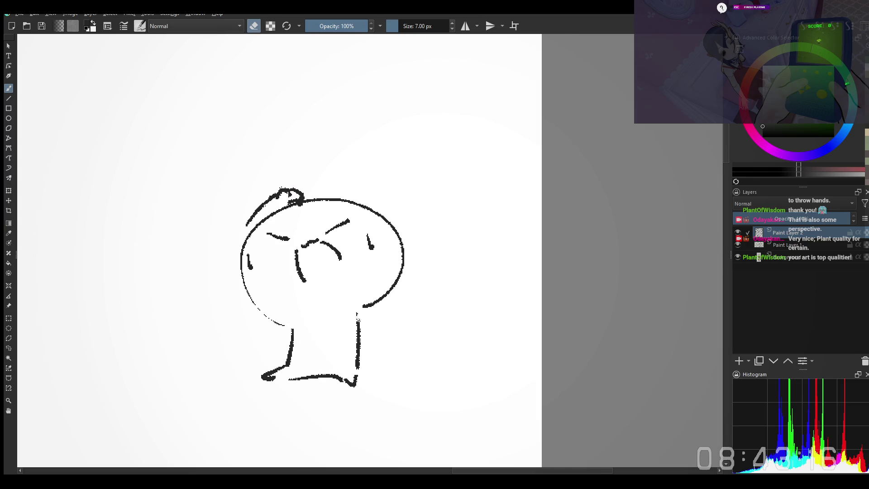
key("e")
left_click_drag(366, 316, 379, 364)
key("ctrl+z")
mouse_move(366, 316)
left_mouse_down()
mouse_move(379, 354)
mouse_move(373, 360)
left_mouse_up()
key("ctrl+z")
mouse_move(360, 330)
left_mouse_down()
mouse_move(371, 365)
mouse_move(397, 362)
left_mouse_up()
left_click_drag(246, 229, 244, 260)
Clean up the head's upper-left outline, filling its gap and erasing stray bits
key("e")
left_click_drag(278, 220, 254, 241)
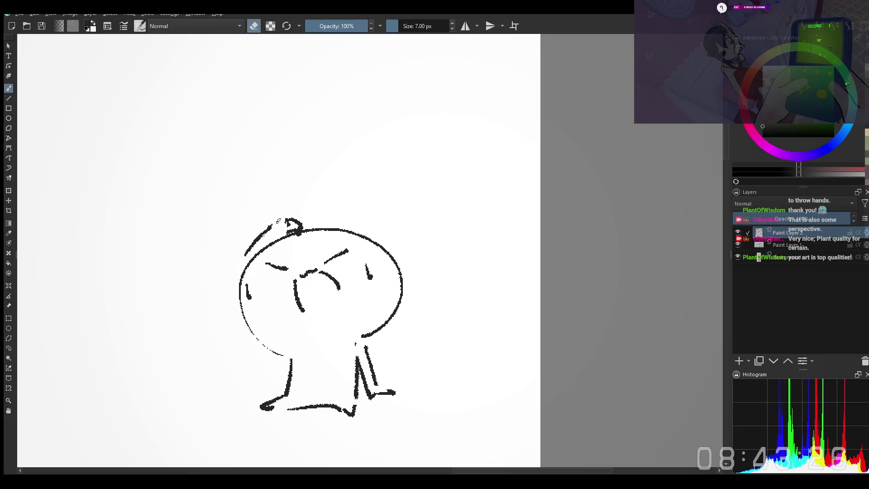
key("e")
left_click_drag(277, 219, 281, 220)
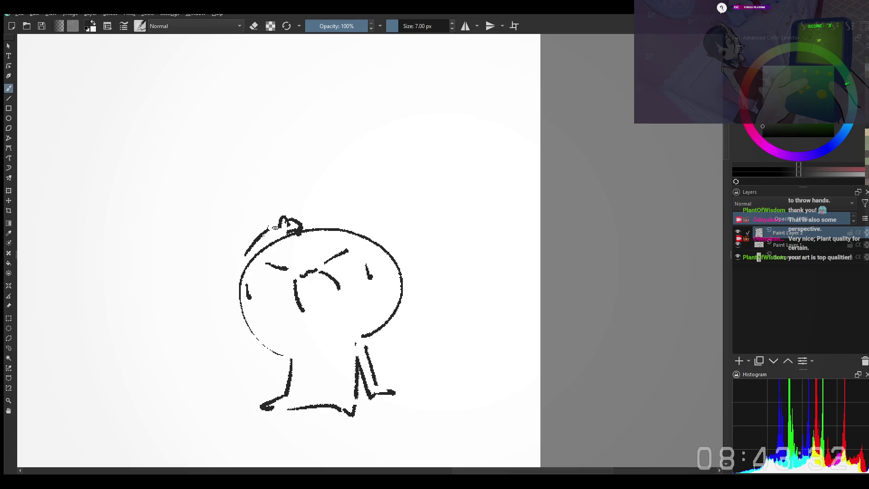
key("e")
left_click_drag(265, 235, 258, 239)
key("e")
Draw a long pointed ear sweeping right from the head, retrying the stroke
mouse_move(311, 231)
left_mouse_down()
mouse_move(275, 255)
mouse_move(326, 244)
mouse_move(398, 184)
left_mouse_up()
key("ctrl+z")
left_click_drag(324, 257, 458, 182)
key("ctrl+z")
key("ctrl+z")
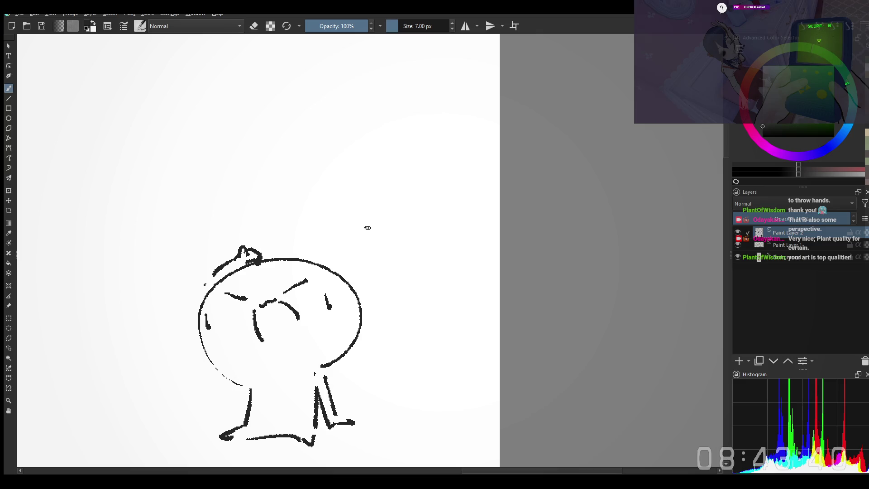
key("ctrl+z")
mouse_move(323, 254)
left_mouse_down()
mouse_move(455, 188)
mouse_move(359, 255)
mouse_move(413, 186)
mouse_move(422, 199)
mouse_move(361, 257)
mouse_move(333, 258)
left_mouse_up()
key("ctrl+z")
key("ctrl+z")
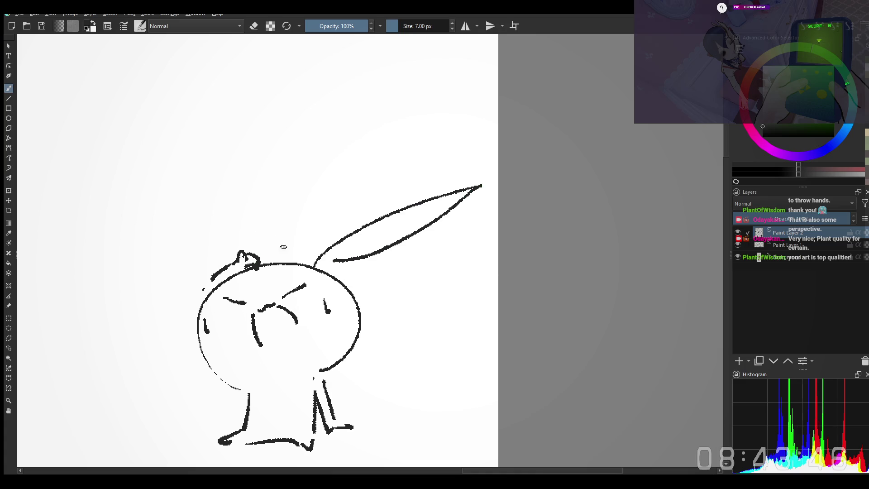
Draw a second upright ear above the bunny's head
key("ctrl+z")
mouse_move(259, 255)
left_mouse_down()
mouse_move(346, 154)
mouse_move(265, 256)
left_mouse_up()
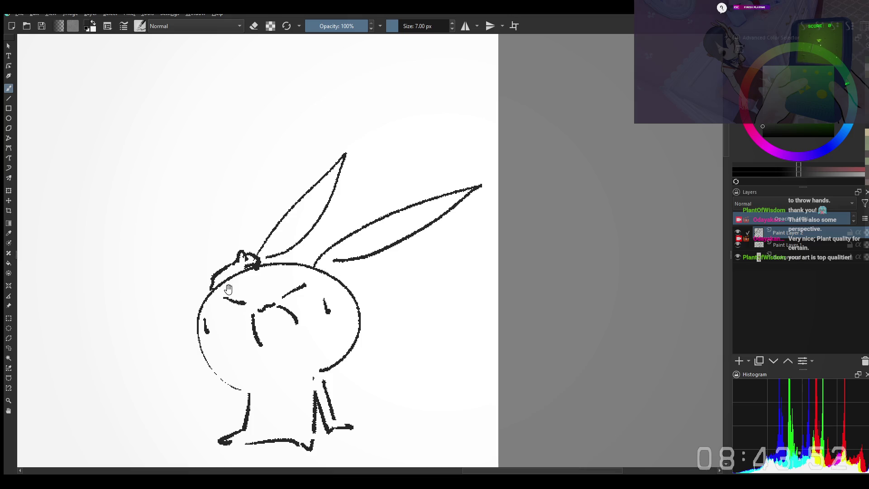
left_click_drag(228, 288, 282, 252)
Draw a slanted line and a D-shaped curve to the left of the bunny, undoing misfires
left_click_drag(173, 297, 198, 355)
key("ctrl+z")
key("ctrl+z")
left_click_drag(167, 297, 194, 377)
mouse_move(177, 335)
left_mouse_down()
mouse_move(176, 300)
mouse_move(204, 330)
left_mouse_up()
key("ctrl+z")
key("ctrl+z")
key("ctrl+z")
mouse_move(166, 292)
left_mouse_down()
mouse_move(190, 354)
mouse_move(176, 281)
mouse_move(206, 354)
left_mouse_up()
key("ctrl+z")
key("ctrl+z")
left_click_drag(181, 277, 205, 353)
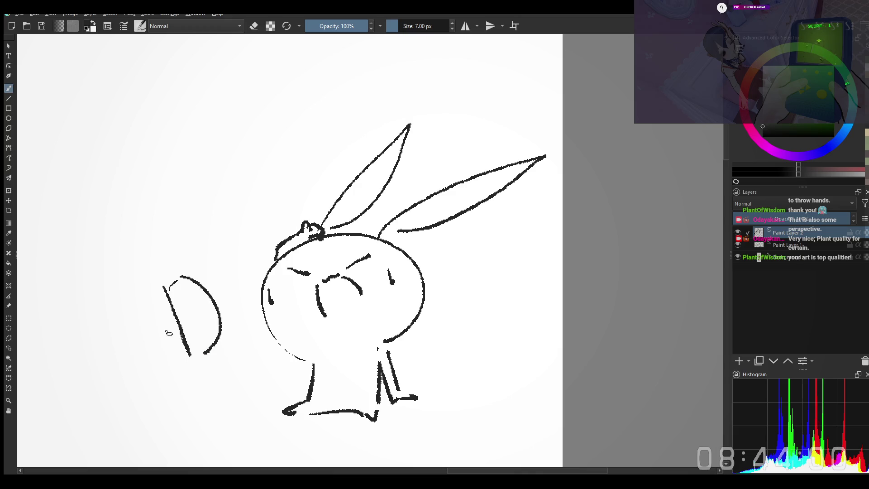
Add inner blade strokes to the D shape, close its bottom and draw the stand pole
left_click(169, 316)
left_click_drag(178, 284, 207, 346)
mouse_move(192, 291)
left_mouse_down()
mouse_move(211, 323)
mouse_move(150, 352)
left_mouse_up()
key("ctrl+z")
mouse_move(167, 312)
left_mouse_down()
mouse_move(137, 329)
mouse_move(170, 387)
left_mouse_up()
key("ctrl+z")
mouse_move(165, 352)
left_mouse_down()
mouse_move(171, 409)
mouse_move(170, 399)
left_mouse_up()
key("ctrl+z")
left_click_drag(175, 356, 188, 410)
Tidy the fan head with the eraser, redrawing its top edge and inner line
key("e")
key("e")
left_click_drag(189, 351, 206, 361)
key("e")
key("e")
mouse_move(175, 279)
left_mouse_down()
mouse_move(162, 277)
mouse_move(197, 316)
left_mouse_up()
key("e")
key("e")
left_click_drag(178, 282, 200, 341)
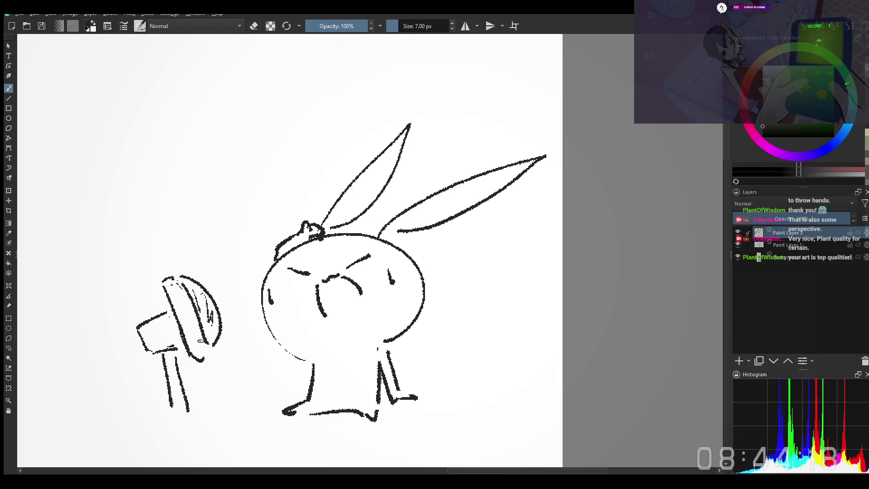
left_click_drag(144, 316, 148, 305)
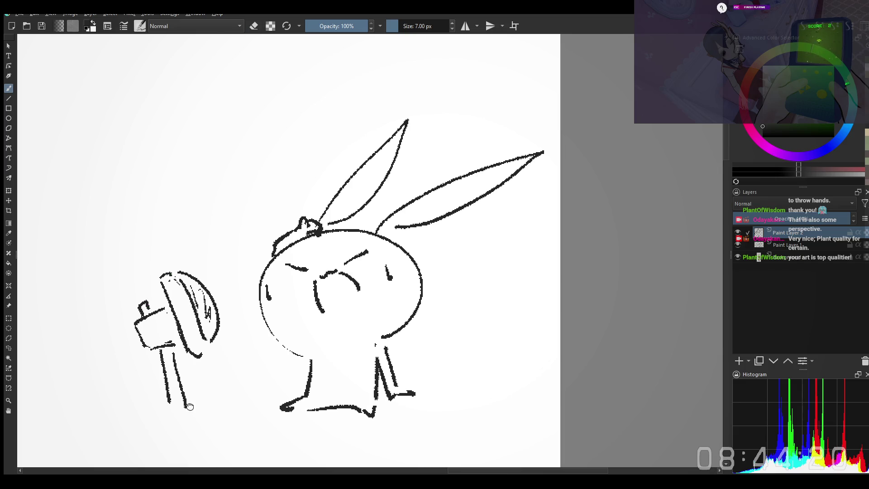
scroll(151, 309, "down", 1)
Draw the foot and base of the fan stand
mouse_move(163, 389)
left_mouse_down()
mouse_move(165, 411)
mouse_move(142, 406)
mouse_move(211, 393)
left_mouse_up()
key("ctrl+z")
key("ctrl+z")
left_click_drag(155, 405, 206, 398)
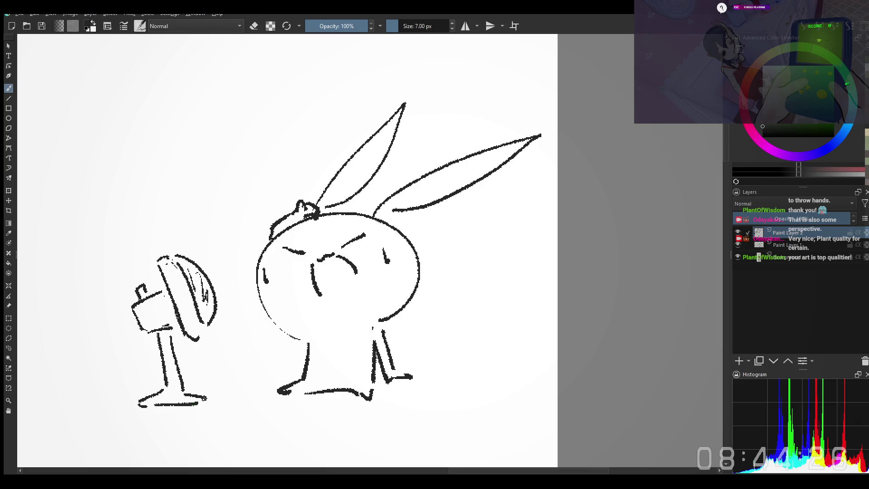
scroll(333, 301, "up", 2)
Add a teardrop on the bunny's right cheek, then zoom out to the ears and glove
left_click_drag(378, 305, 384, 322)
left_click_drag(383, 268, 402, 279)
key("ctrl+z")
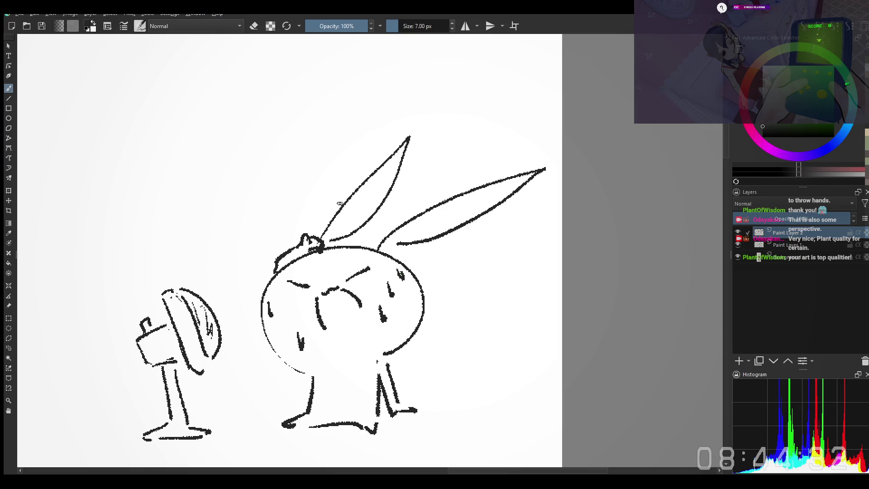
key("minus")
key("minus")
mouse_move(234, 280)
left_mouse_down()
mouse_move(269, 217)
mouse_move(313, 168)
mouse_move(368, 205)
left_mouse_up()
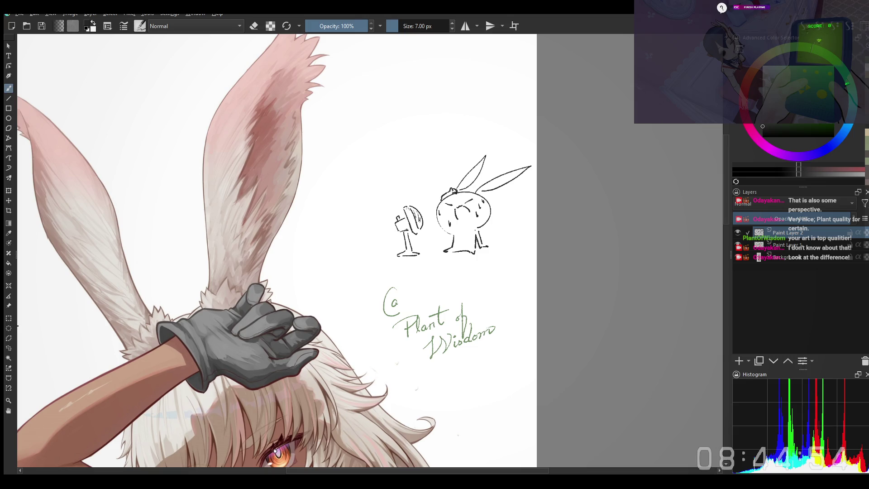
Centre on the bunny sketch and handwrite 'My' to its left, undoing a stray stroke
right_click(589, 186)
left_click(390, 318)
scroll(433, 141, "up", 1)
scroll(433, 139, "up", 1)
scroll(433, 140, "up", 1)
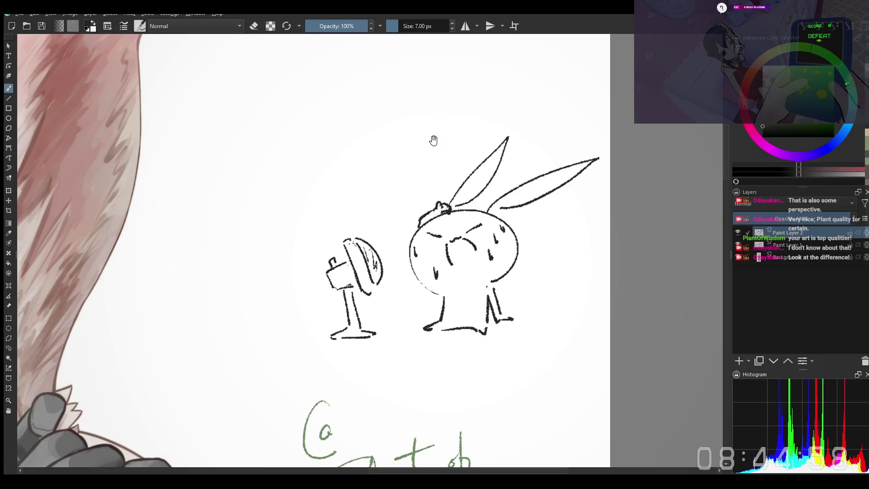
left_click_drag(434, 140, 297, 233)
scroll(297, 233, "up", 2)
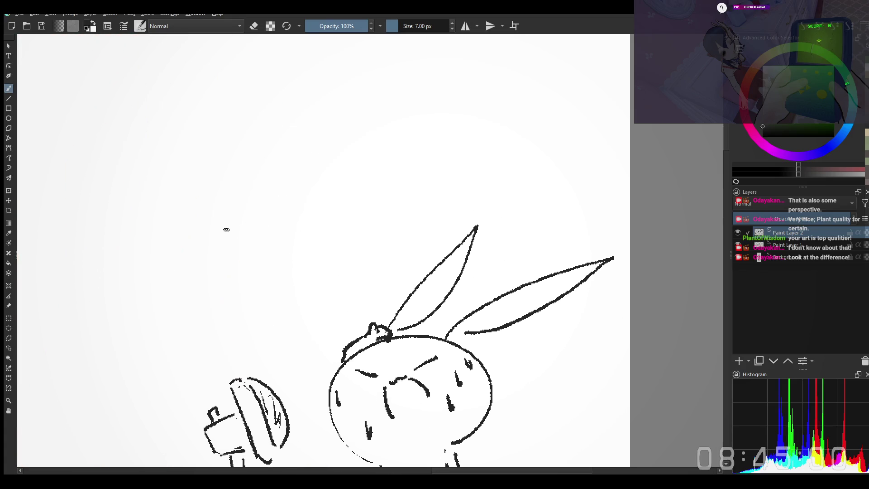
mouse_move(198, 226)
left_mouse_down()
mouse_move(228, 234)
mouse_move(215, 235)
mouse_move(202, 213)
mouse_move(213, 241)
mouse_move(243, 229)
left_mouse_up()
key("ctrl+z")
key("ctrl+z")
key("ctrl+z")
left_click_drag(242, 216, 252, 273)
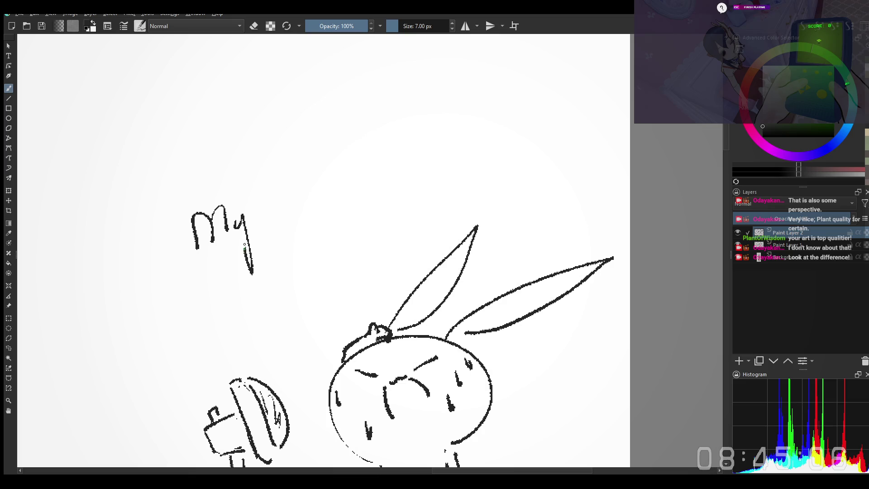
Continue lettering the caption 'My hand attempt' with a downward arrow toward the fan, undoing extra strokes
key("ctrl+z")
left_click_drag(240, 221, 240, 273)
left_click_drag(260, 216, 249, 224)
mouse_move(262, 188)
left_mouse_down()
mouse_move(269, 212)
mouse_move(289, 213)
left_mouse_up()
key("ctrl+z")
key("ctrl+z")
scroll(256, 213, "down", 2)
Zoom out and pan to review the caption above the sketch, then sample a canvas colour
key("ctrl+Tab")
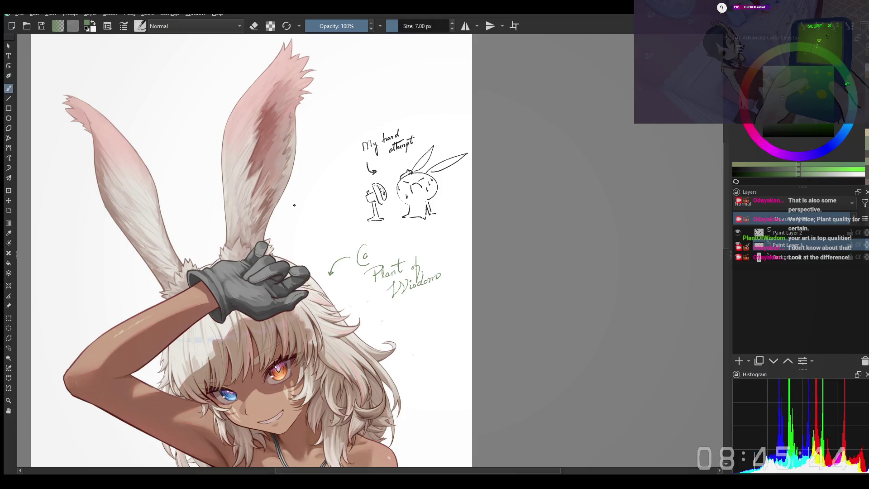
scroll(401, 164, "up", 3)
mouse_move(400, 164)
left_mouse_down()
mouse_move(327, 217)
mouse_move(318, 255)
left_mouse_up()
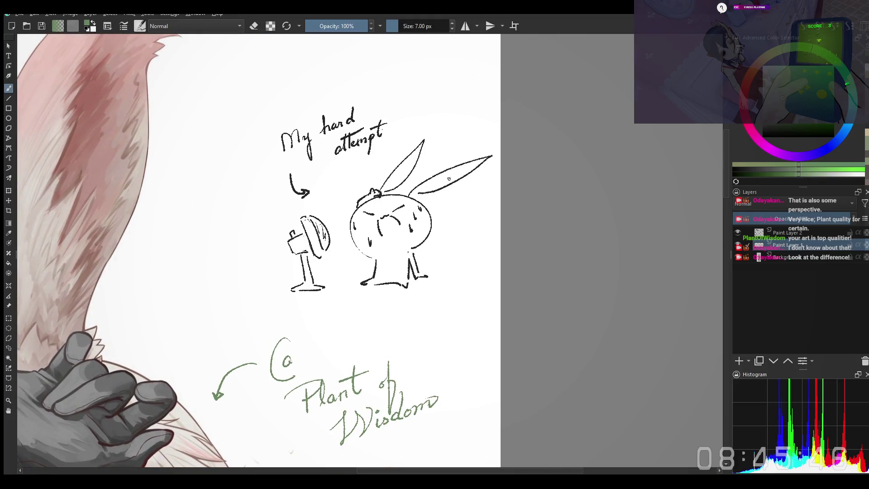
key("Page_Down")
key("Page_Down")
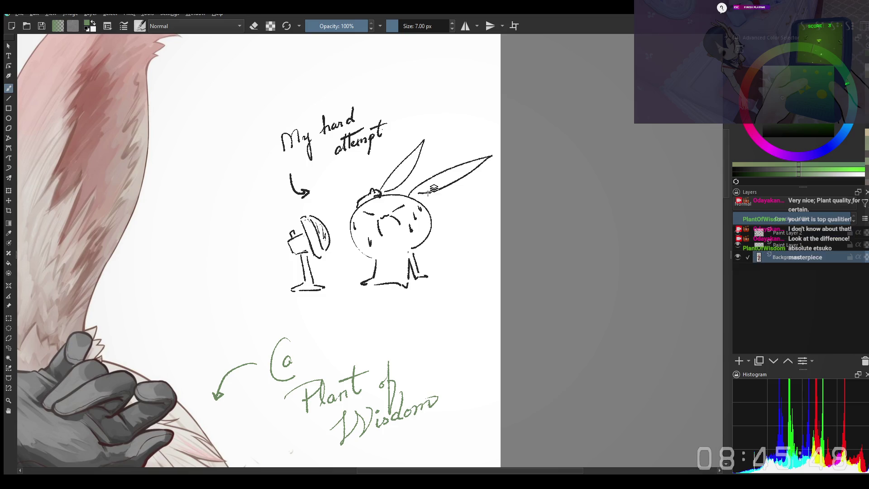
Sample black from the sketch lines and draw a small mouth on the sweating bunny's face
left_click(438, 189, "ctrl")
left_click(434, 188, "ctrl")
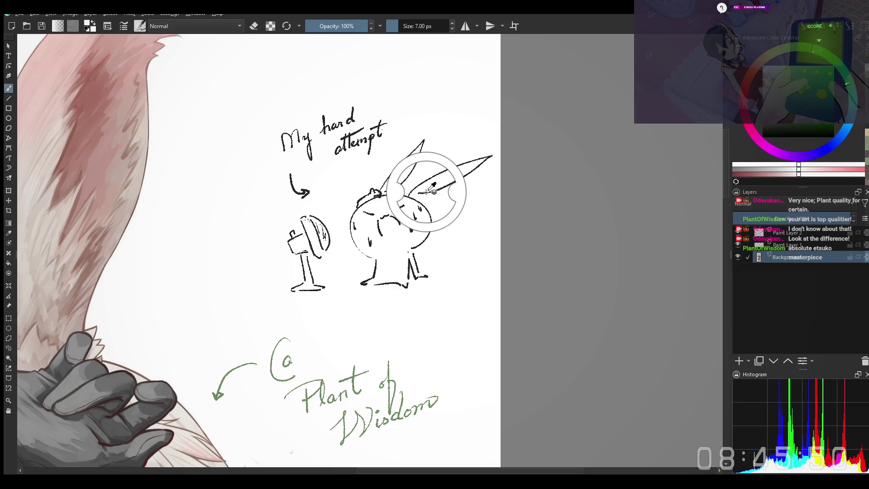
key("Page_Up")
key("Page_Up")
left_click(421, 193, "ctrl")
key("e")
key("e")
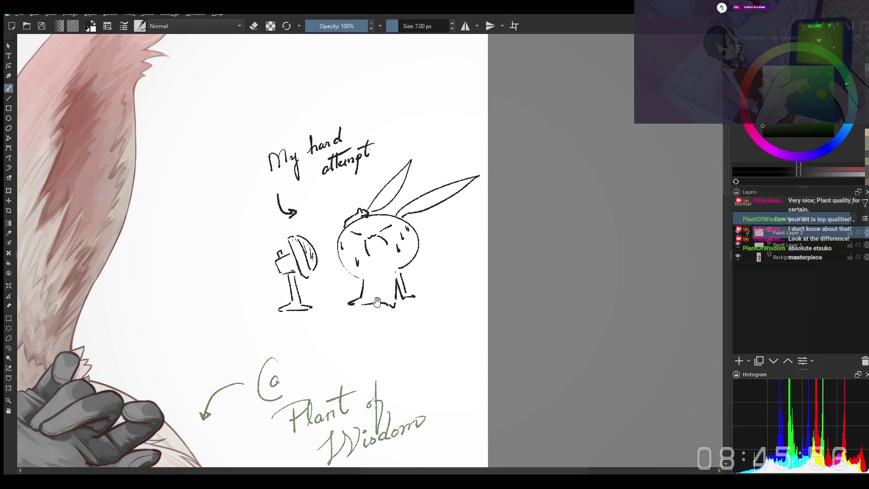
scroll(378, 316, "up", 3)
left_click_drag(370, 253, 359, 254)
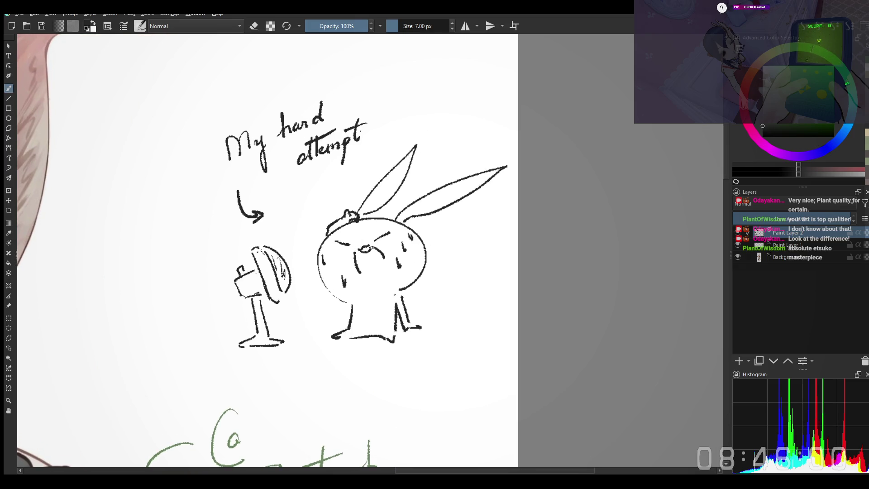
left_click_drag(305, 295, 313, 311)
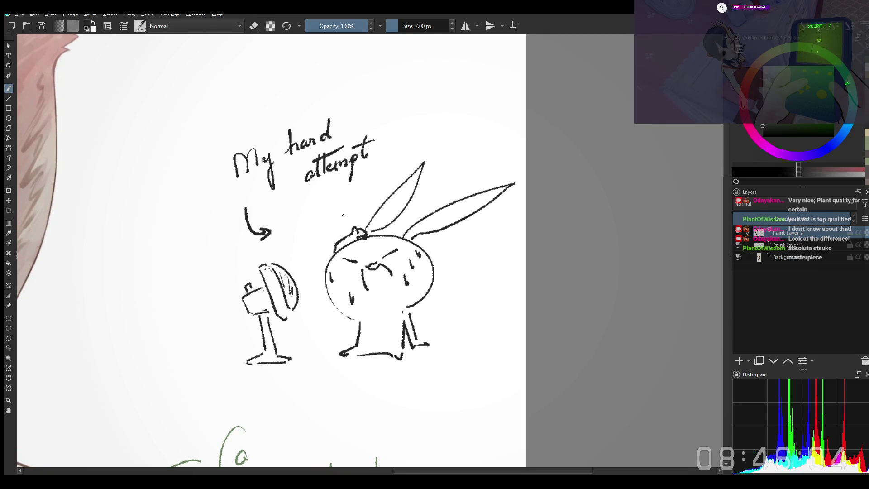
scroll(265, 321, "up", 2)
scroll(266, 322, "left", 3)
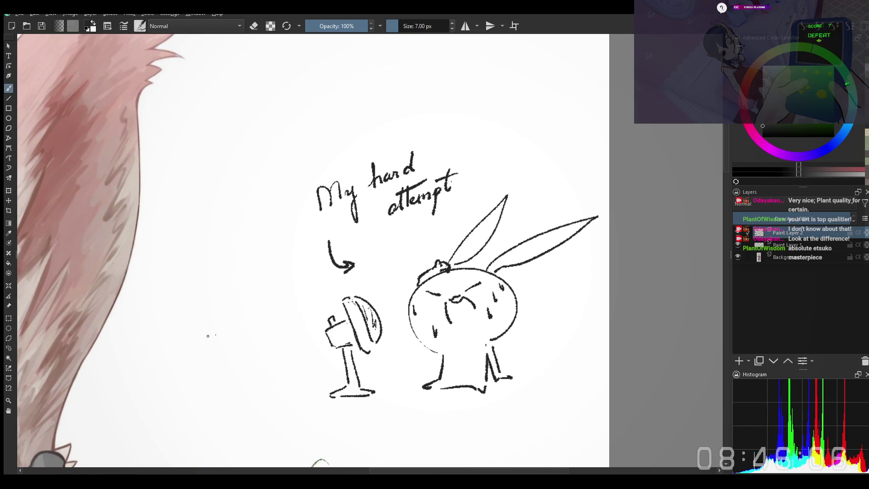
scroll(222, 330, "up", 1)
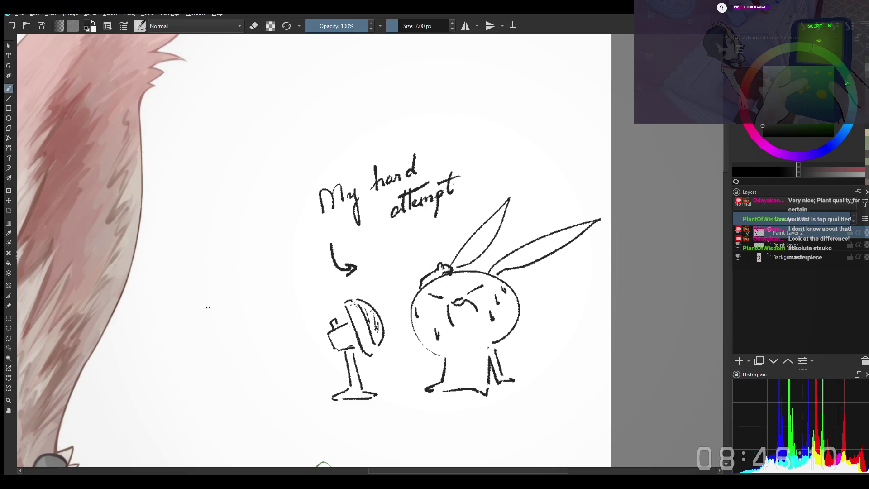
scroll(210, 326, "up", 1)
Draw a helmet arc left of the fan after several undone trial strokes
mouse_move(203, 297)
left_mouse_down()
mouse_move(243, 334)
mouse_move(296, 293)
left_mouse_up()
key("ctrl+z")
key("ctrl+z")
mouse_move(230, 338)
left_mouse_down()
mouse_move(256, 284)
mouse_move(276, 319)
left_mouse_up()
key("ctrl+z")
left_click_drag(209, 351, 280, 332)
Add the helmet's brim and curved top, redrawing until the curve extends rightward
mouse_move(153, 338)
left_mouse_down()
mouse_move(274, 292)
mouse_move(201, 313)
mouse_move(298, 287)
left_mouse_up()
key("ctrl+z")
mouse_move(164, 319)
left_mouse_down()
mouse_move(162, 334)
mouse_move(196, 257)
left_mouse_up()
key("ctrl+z")
key("ctrl+z")
left_click_drag(164, 318, 198, 251)
key("ctrl+z")
left_click_drag(167, 309, 205, 250)
key("ctrl+z")
mouse_move(165, 319)
left_mouse_down()
mouse_move(204, 252)
mouse_move(276, 253)
left_mouse_up()
key("ctrl+z")
key("ctrl+z")
mouse_move(202, 253)
left_mouse_down()
mouse_move(266, 251)
mouse_move(288, 281)
left_mouse_up()
key("ctrl+z")
key("ctrl+z")
scroll(294, 281, "down", 2)
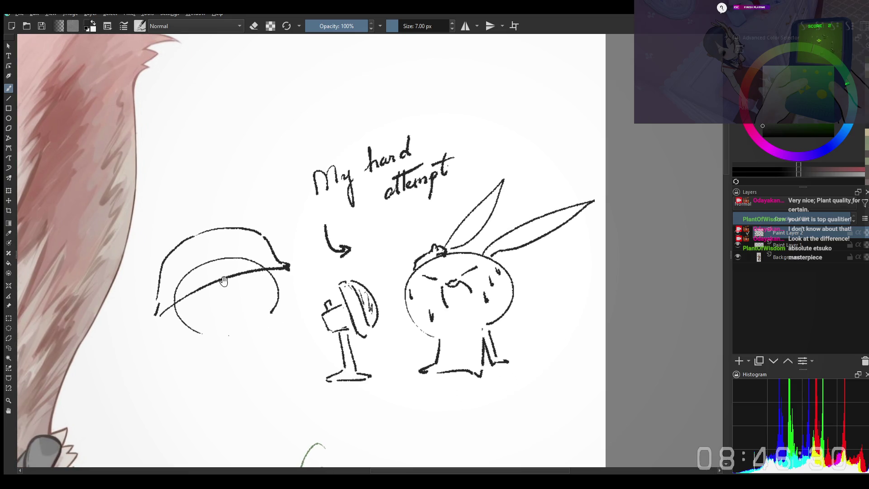
Draw the face under the helmet and the figure's body lines, keeping the right one
mouse_move(220, 288)
left_mouse_down()
mouse_move(237, 282)
mouse_move(214, 318)
left_mouse_up()
key("ctrl+z")
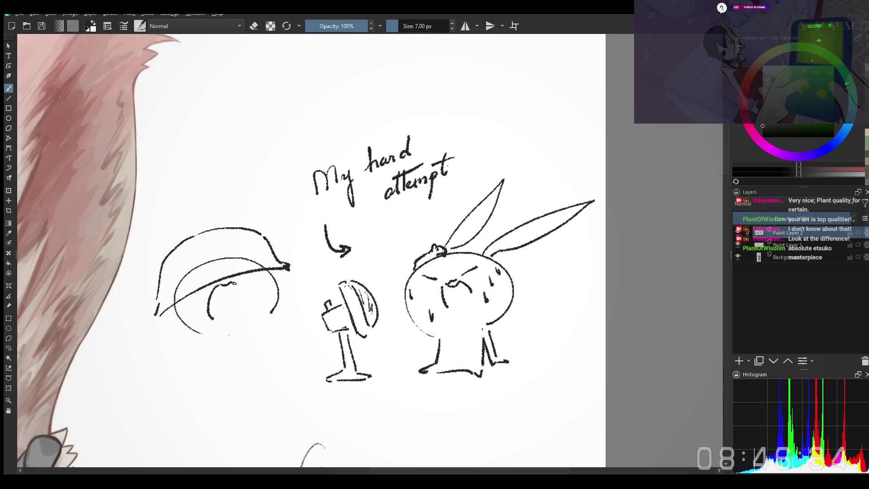
mouse_move(239, 287)
left_mouse_down()
mouse_move(241, 307)
mouse_move(232, 284)
left_mouse_up()
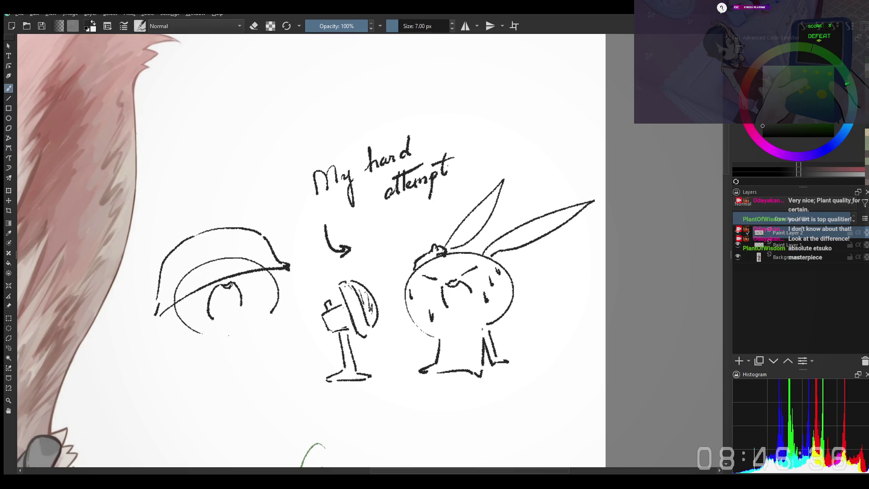
left_click_drag(244, 359, 241, 351)
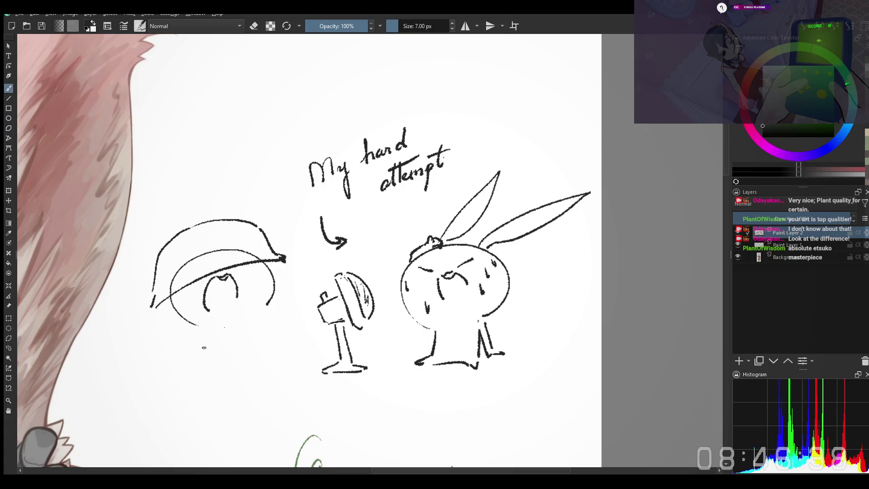
key("ctrl+z")
left_click_drag(203, 328, 203, 372)
key("ctrl+z")
left_click_drag(255, 320, 256, 357)
key("ctrl+z")
left_click_drag(249, 319, 252, 353)
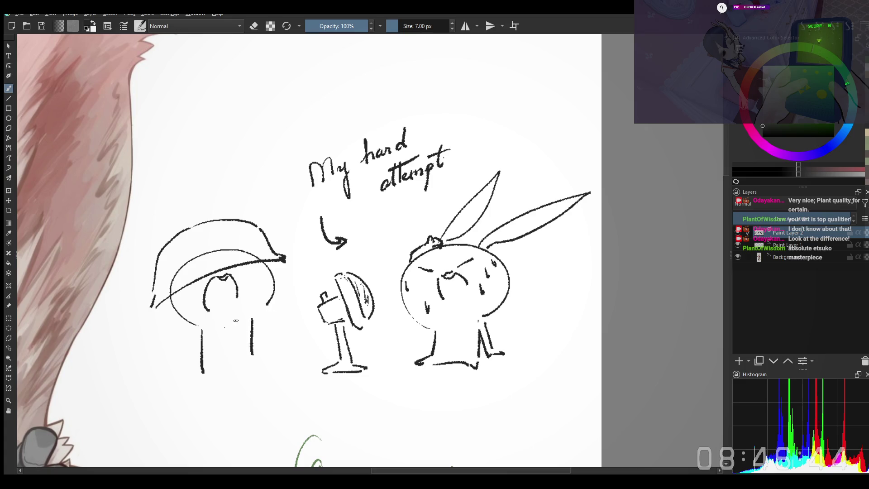
Draw the arm reaching toward the fan with a thumbs-up hand at its end
mouse_move(264, 317)
left_mouse_down()
mouse_move(290, 303)
mouse_move(285, 309)
left_mouse_up()
key("ctrl+z")
key("ctrl+z")
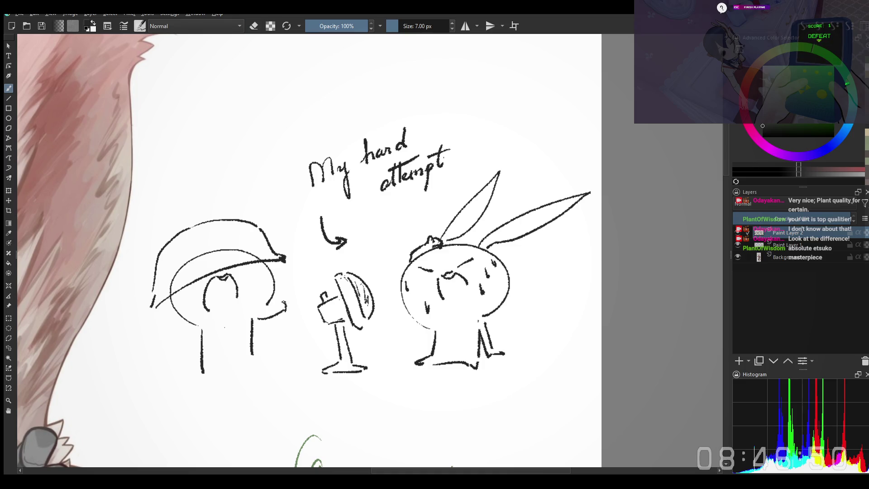
key("ctrl+z")
key("ctrl+z")
left_click_drag(280, 296, 292, 301)
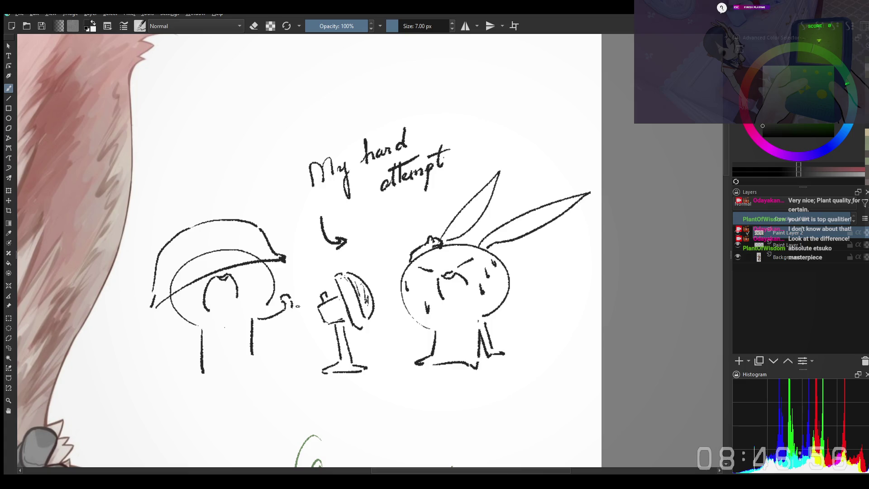
key("ctrl+z")
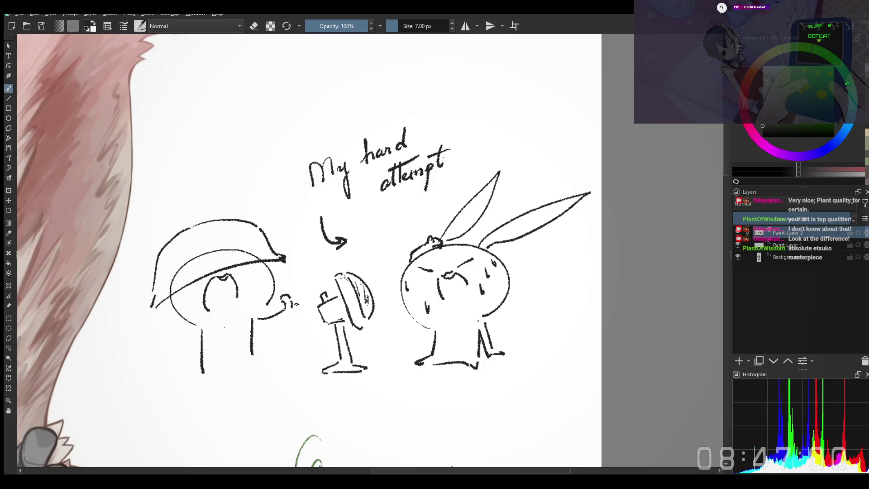
key("e")
key("e")
mouse_move(295, 301)
left_mouse_down()
mouse_move(303, 320)
mouse_move(278, 323)
mouse_move(286, 325)
left_mouse_up()
key("ctrl+z")
key("ctrl+z")
Erase the figure's left body line and redraw its left side
key("e")
mouse_move(202, 372)
left_mouse_down()
mouse_move(201, 340)
mouse_move(202, 365)
left_mouse_up()
key("e")
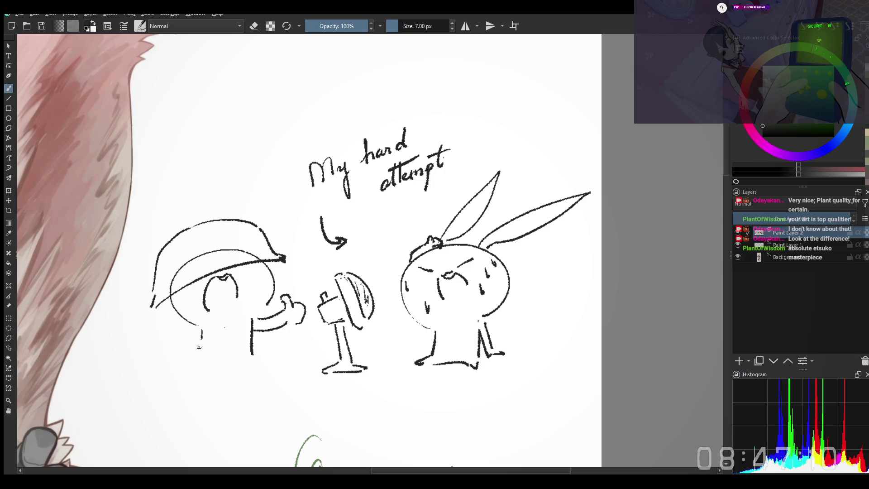
key("e")
mouse_move(202, 340)
left_mouse_down()
mouse_move(201, 331)
mouse_move(193, 387)
left_mouse_up()
key("e")
key("ctrl+z")
mouse_move(200, 326)
left_mouse_down()
mouse_move(196, 382)
mouse_move(243, 372)
left_mouse_up()
key("ctrl+z")
key("ctrl+z")
key("ctrl+z")
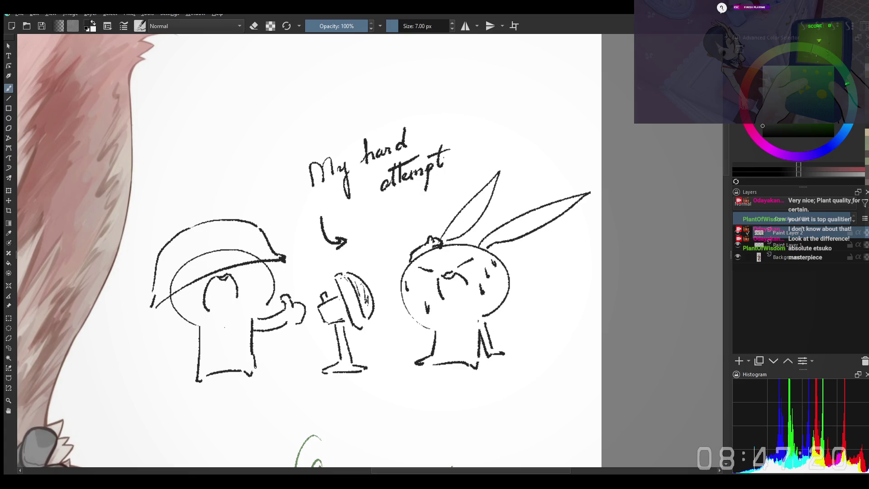
Reshape the bottom of the body's right side with the eraser
key("e")
left_click_drag(254, 367, 253, 353)
key("e")
mouse_move(303, 319)
left_mouse_down()
mouse_move(306, 343)
mouse_move(286, 323)
mouse_move(309, 335)
mouse_move(292, 334)
left_mouse_up()
key("e")
key("e")
Add the thumb to the hand and erase the surplus hand strokes
key("ctrl+z")
left_click_drag(286, 325, 293, 326)
key("ctrl+z")
key("ctrl+z")
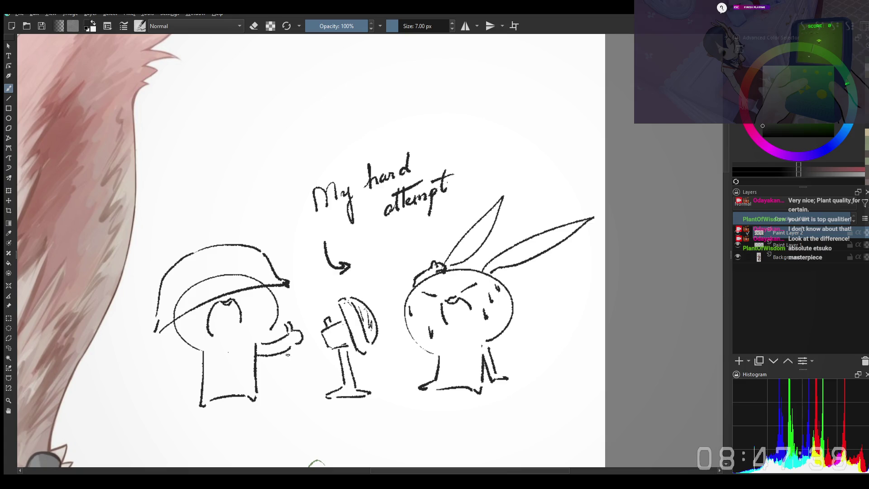
key("e")
mouse_move(291, 347)
left_mouse_down()
mouse_move(275, 339)
mouse_move(281, 350)
mouse_move(291, 330)
left_mouse_up()
key("e")
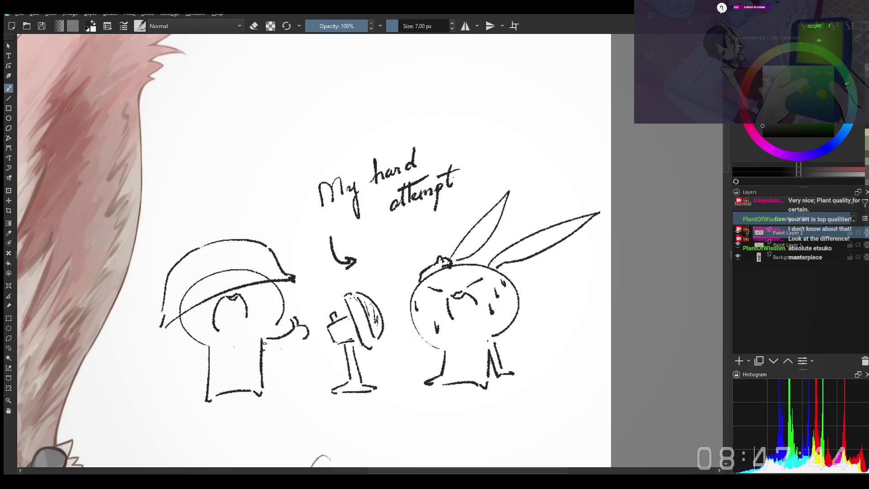
Erase part of the body line and redraw the body's right edge
left_click_drag(244, 304, 262, 308)
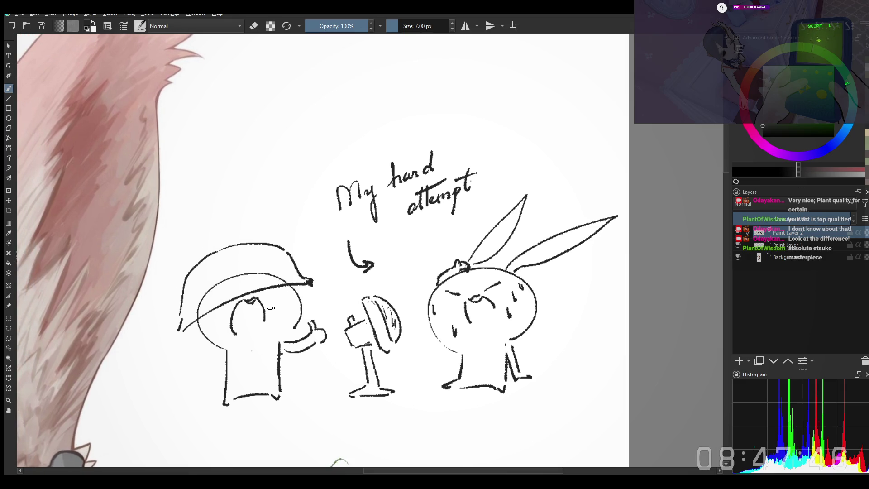
key("e")
mouse_move(279, 352)
left_mouse_down()
mouse_move(278, 337)
mouse_move(280, 391)
left_mouse_up()
key("e")
left_click_drag(278, 354, 280, 392)
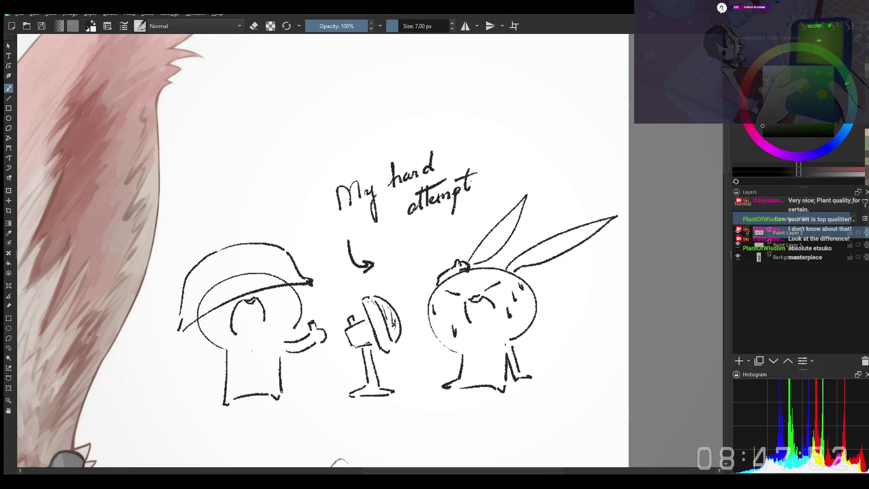
mouse_move(212, 288)
left_mouse_down()
mouse_move(270, 280)
mouse_move(218, 298)
left_mouse_up()
key("e")
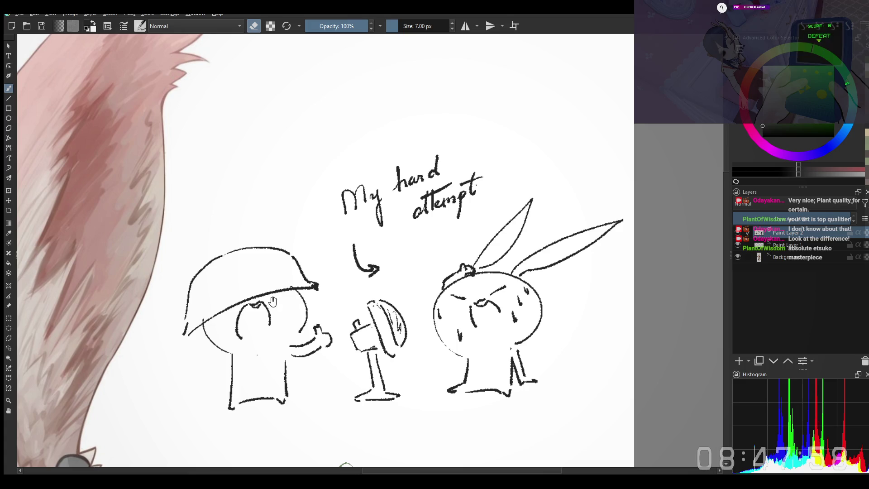
Draw an arc above the helmet's top-left after a few undone attempts
left_click_drag(274, 300, 277, 316)
key("e")
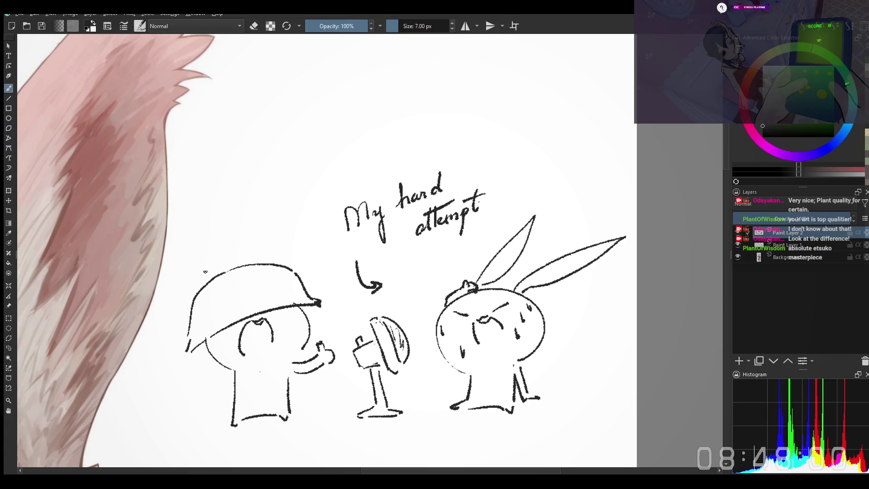
left_click_drag(204, 280, 275, 254)
key("ctrl+z")
left_click_drag(198, 289, 264, 252)
key("ctrl+z")
key("ctrl+z")
left_click_drag(201, 282, 274, 260)
key("ctrl+z")
left_click_drag(199, 286, 271, 255)
Try an ear shape above the helmet and erase the small stroke at the ear base
left_click_drag(275, 224, 257, 261)
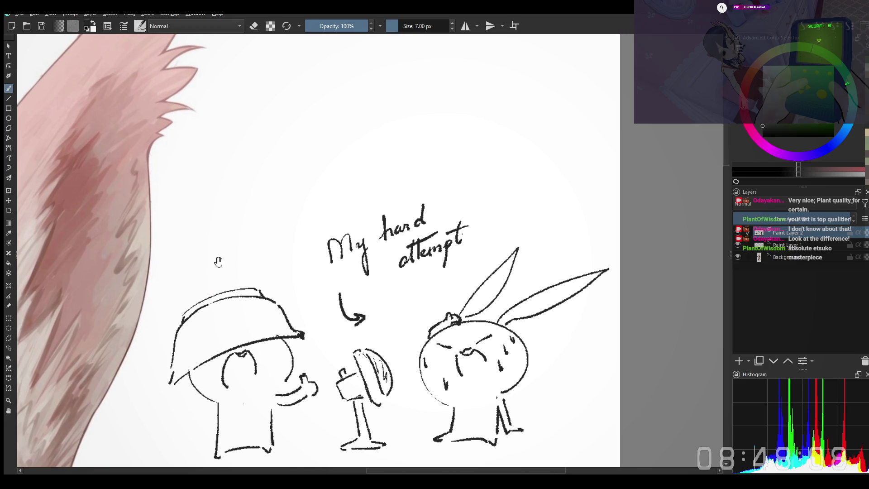
mouse_move(205, 301)
left_mouse_down()
mouse_move(229, 276)
mouse_move(222, 292)
left_mouse_up()
key("ctrl+z")
key("e")
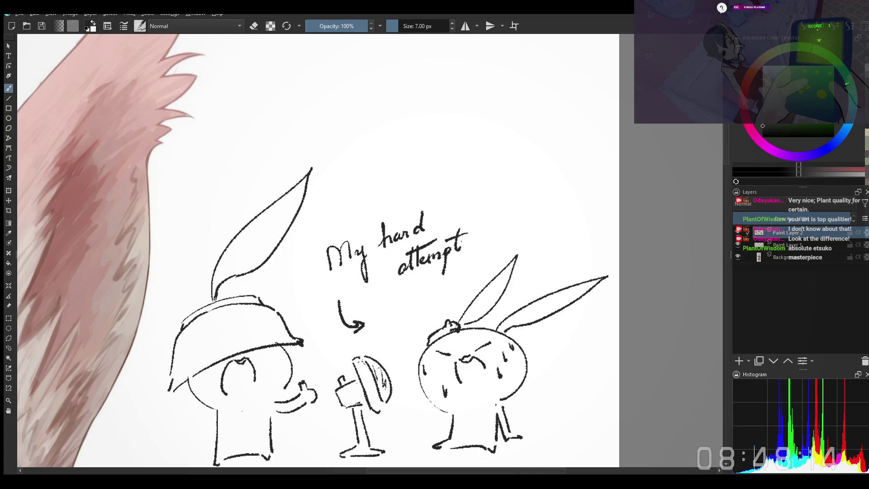
key("e")
left_click_drag(193, 212, 198, 211)
Draw the left ear rising tall from the helmet, redrawing it several times
left_click_drag(216, 296, 185, 176)
key("ctrl+z")
left_click_drag(218, 297, 187, 162)
key("ctrl+z")
mouse_move(218, 297)
left_mouse_down()
mouse_move(192, 148)
mouse_move(214, 179)
left_mouse_up()
key("ctrl+z")
mouse_move(215, 319)
left_mouse_down()
mouse_move(194, 164)
mouse_move(217, 307)
left_mouse_up()
key("ctrl+z")
Sketch the left ear's outer edge down to the helmet, then erase the tall stroke
left_click_drag(195, 165, 179, 280)
key("ctrl+z")
mouse_move(194, 163)
left_mouse_down()
mouse_move(179, 289)
mouse_move(212, 312)
left_mouse_up()
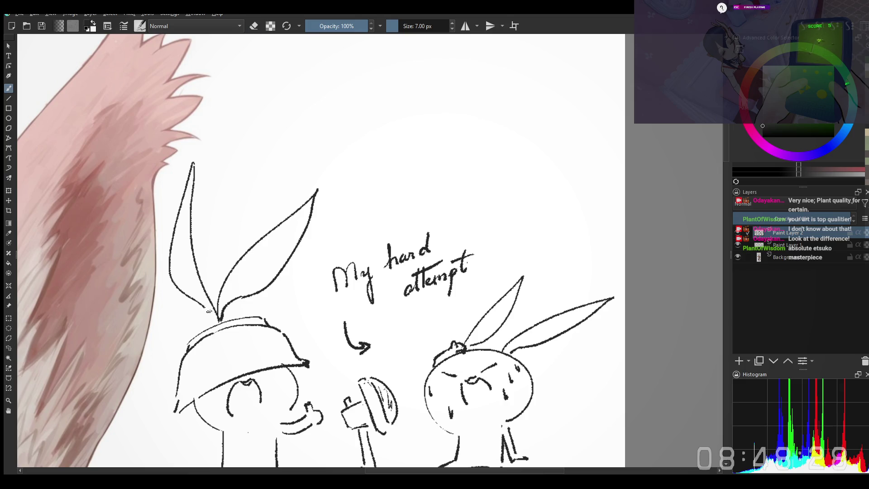
scroll(219, 338, "down", 1)
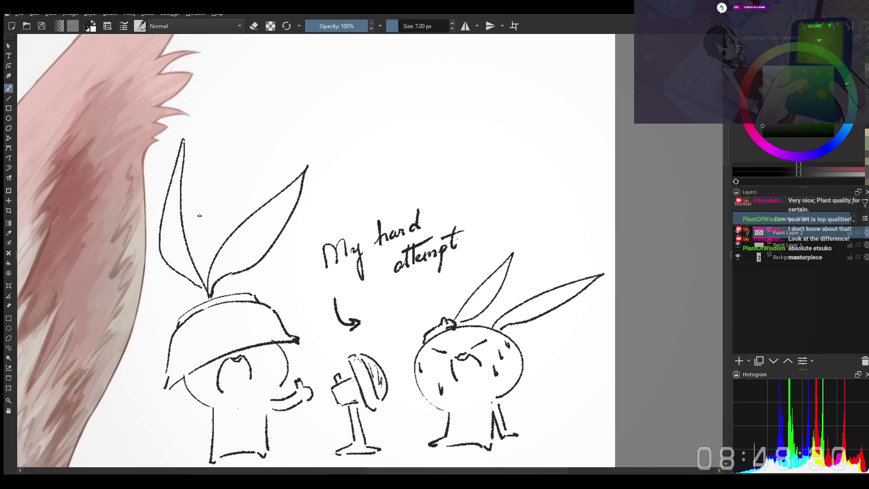
key("e")
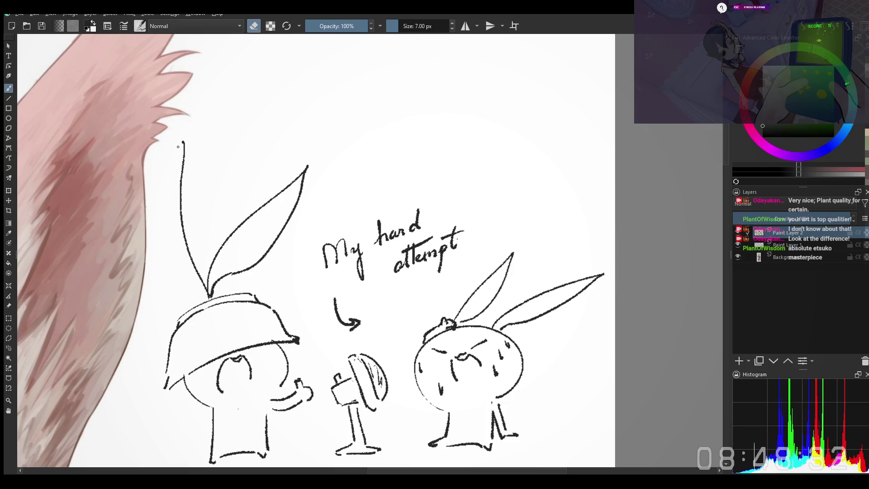
left_click_drag(207, 292, 181, 236)
key("e")
scroll(239, 298, "up", 1)
Redraw the outer left-ear line until a curved edge runs from tip to base
left_click_drag(225, 316, 187, 167)
key("ctrl+z")
left_click_drag(225, 316, 176, 185)
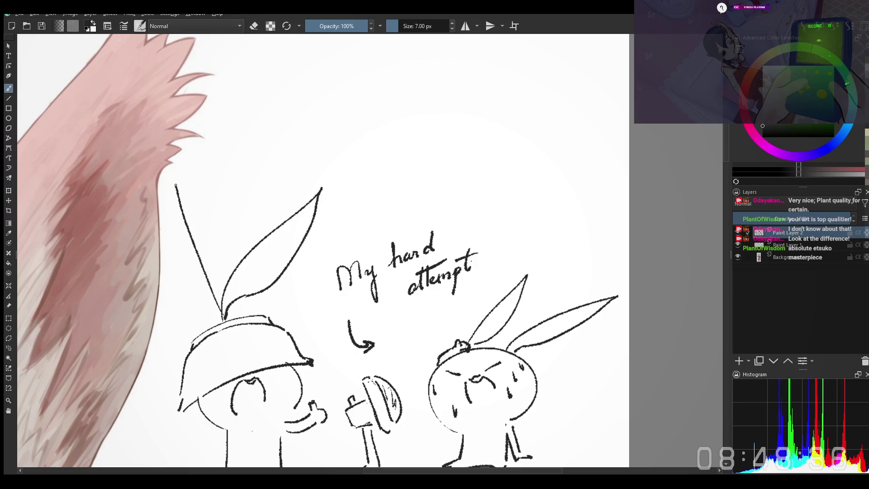
key("ctrl+z")
mouse_move(224, 316)
left_mouse_down()
mouse_move(170, 190)
mouse_move(200, 309)
left_mouse_up()
key("ctrl+z")
left_click_drag(169, 182, 216, 310)
key("ctrl+z")
mouse_move(168, 183)
left_mouse_down()
mouse_move(221, 322)
mouse_move(211, 310)
left_mouse_up()
Tidy the ear base with the eraser and pan the sketch up and left
key("e")
key("e")
key("e")
key("e")
mouse_move(199, 235)
left_mouse_down()
mouse_move(168, 150)
mouse_move(191, 181)
left_mouse_up()
key("e")
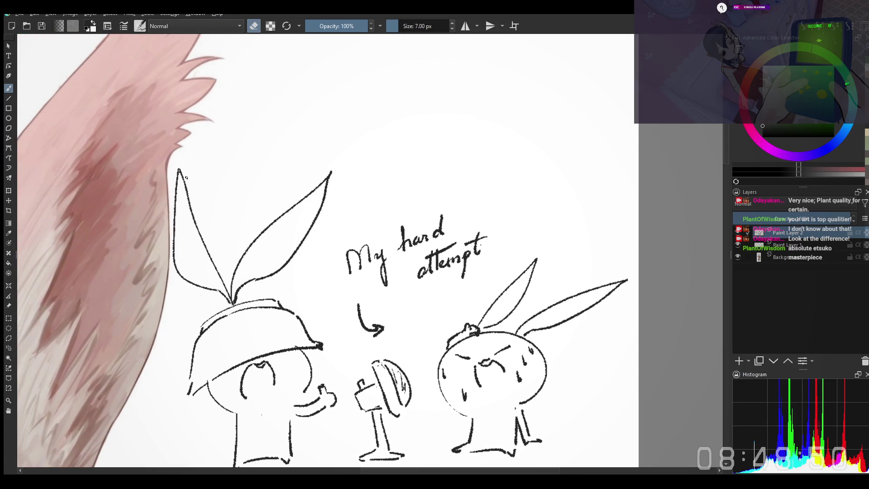
key("e")
scroll(183, 178, "down", 4)
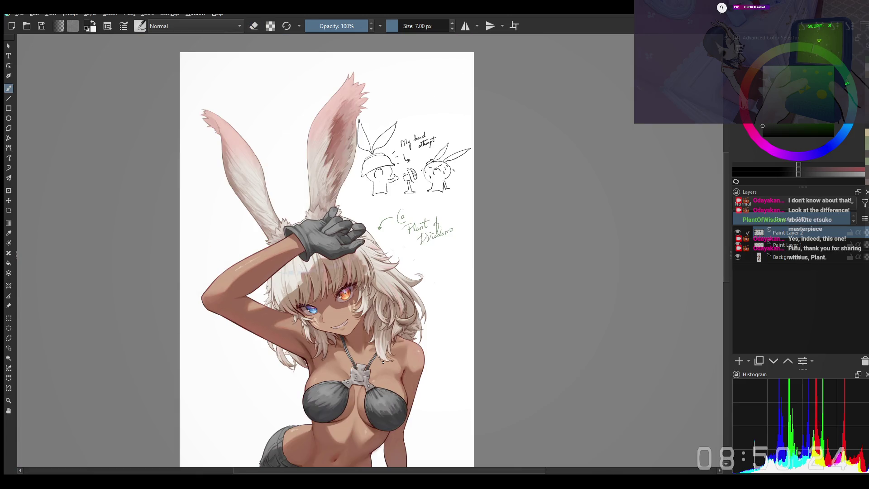
scroll(382, 361, "up", 2)
scroll(401, 399, "up", 1)
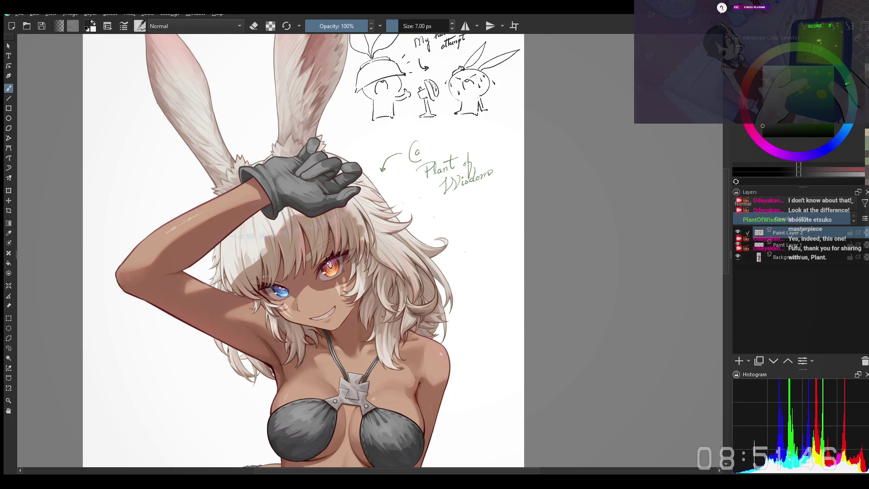
left_click_drag(611, 281, 596, 301)
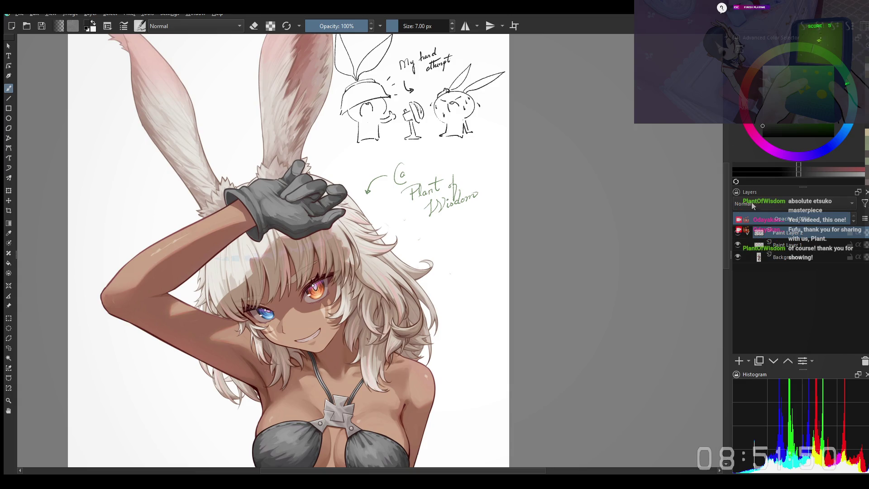
scroll(615, 248, "down", 1)
mouse_move(577, 194)
left_mouse_down()
mouse_move(572, 82)
mouse_move(548, 236)
left_mouse_up()
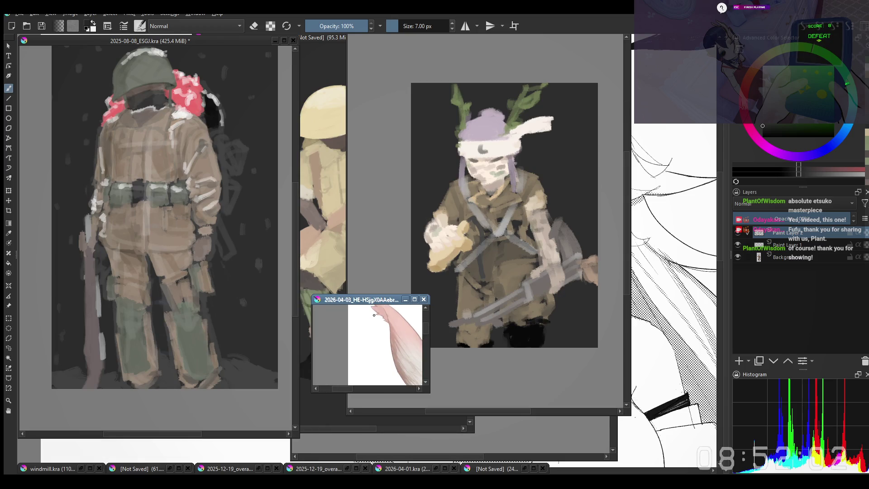
Reposition the small reference window at top right, showing the bunny figure
mouse_move(370, 302)
left_mouse_down()
mouse_move(344, 246)
mouse_move(645, 40)
left_mouse_up()
mouse_move(652, 105)
left_mouse_down()
mouse_move(642, 77)
mouse_move(634, 80)
left_mouse_up()
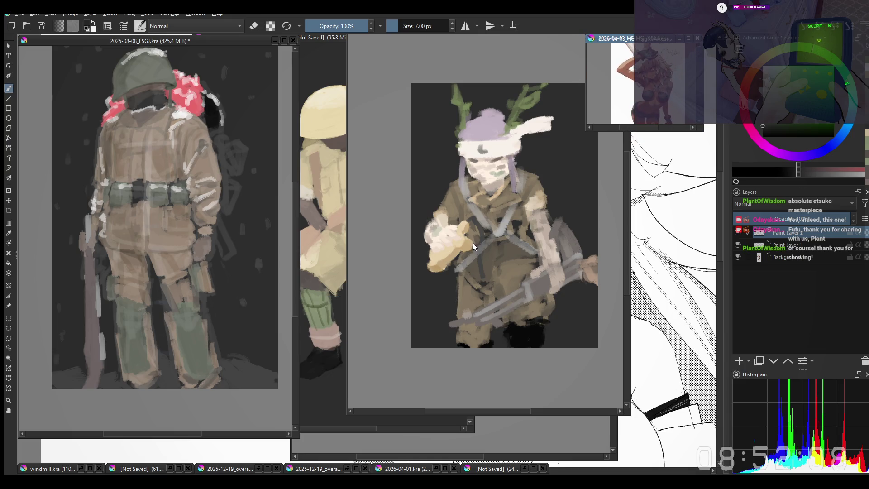
left_click_drag(625, 38, 657, 45)
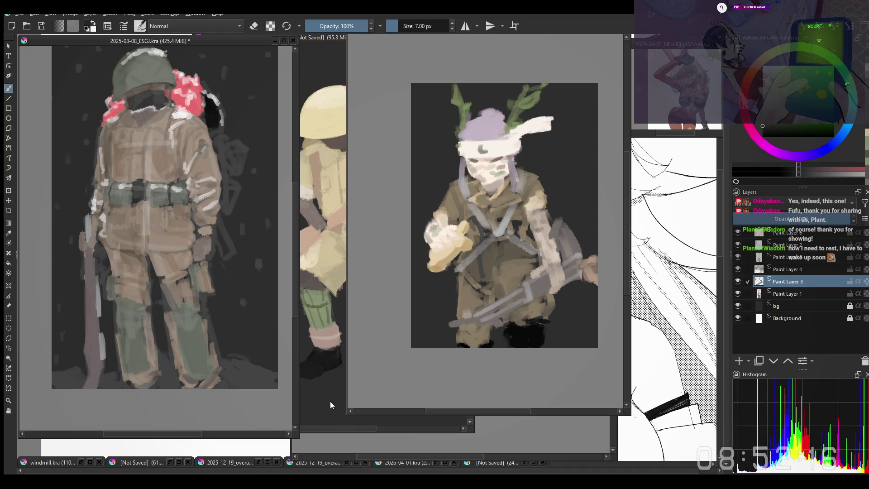
Bring the grey, tan and antlered soldier paintings forward, then move and narrow the antlered one
left_click(494, 435)
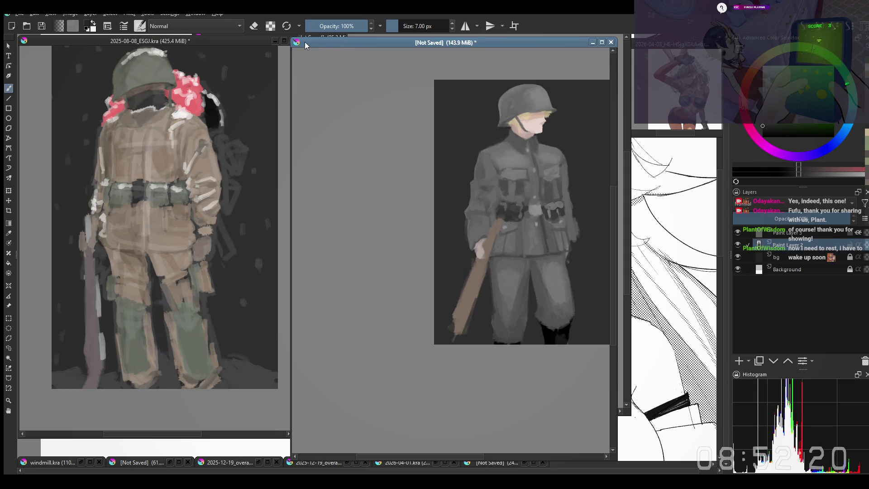
left_click(322, 34)
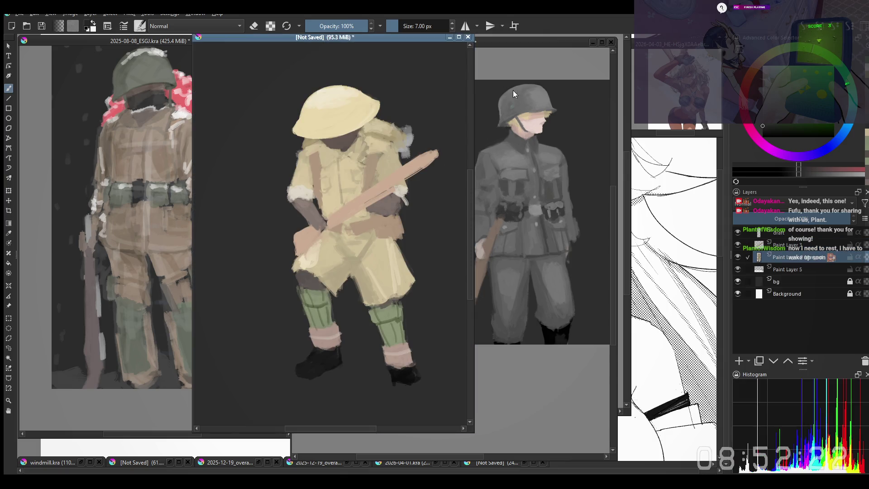
left_click(629, 237)
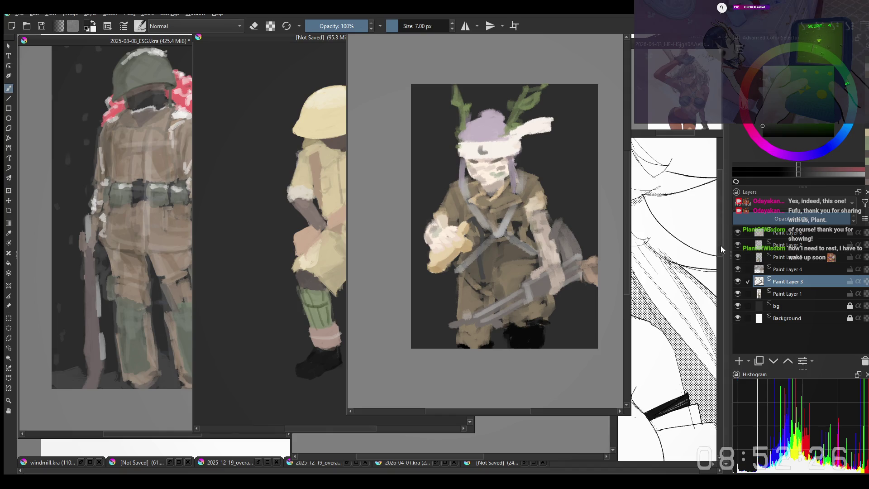
scroll(726, 242, "up", 1)
left_click_drag(473, 38, 582, 58)
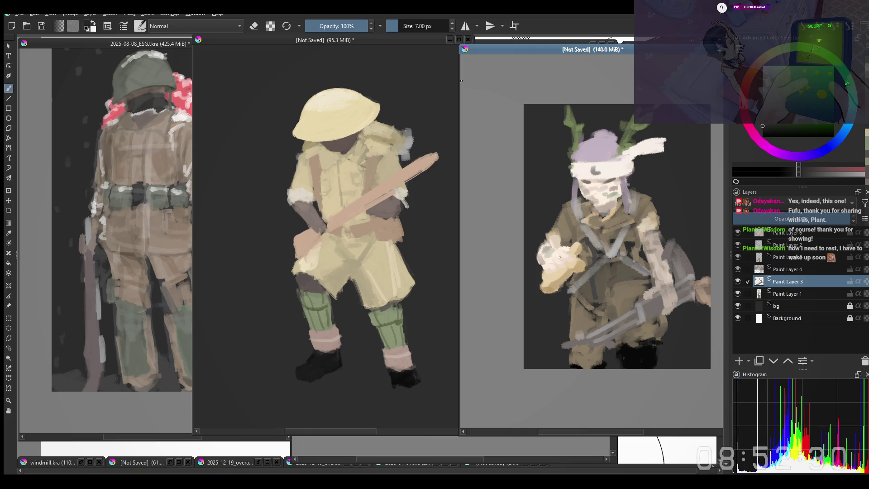
left_click_drag(460, 80, 514, 87)
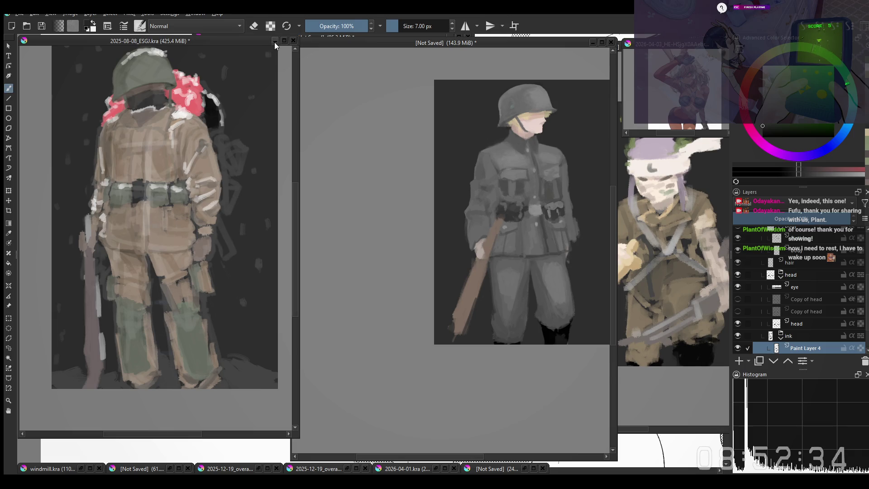
Minimize the grey and tan soldier windows, shift the back-view window, and restore 2026-04-01.kra
left_click(592, 45)
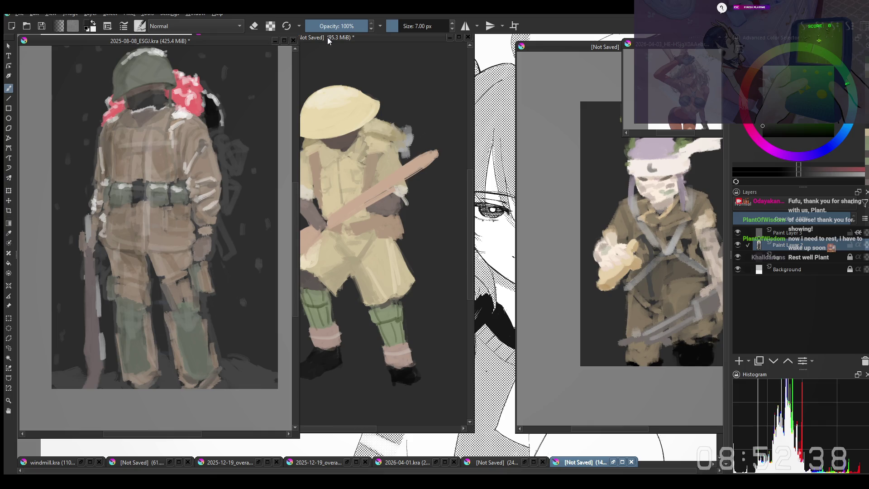
left_click_drag(328, 38, 461, 56)
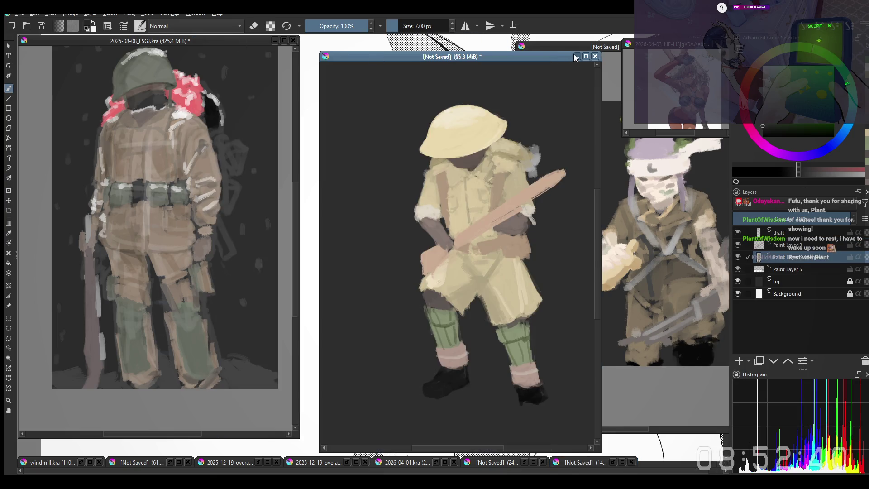
left_click(575, 56)
left_click_drag(202, 41, 450, 64)
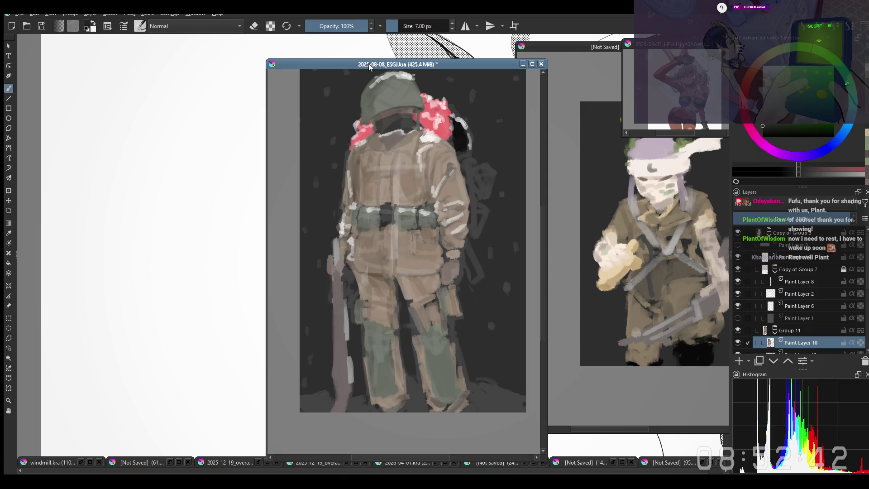
left_click_drag(369, 63, 333, 60)
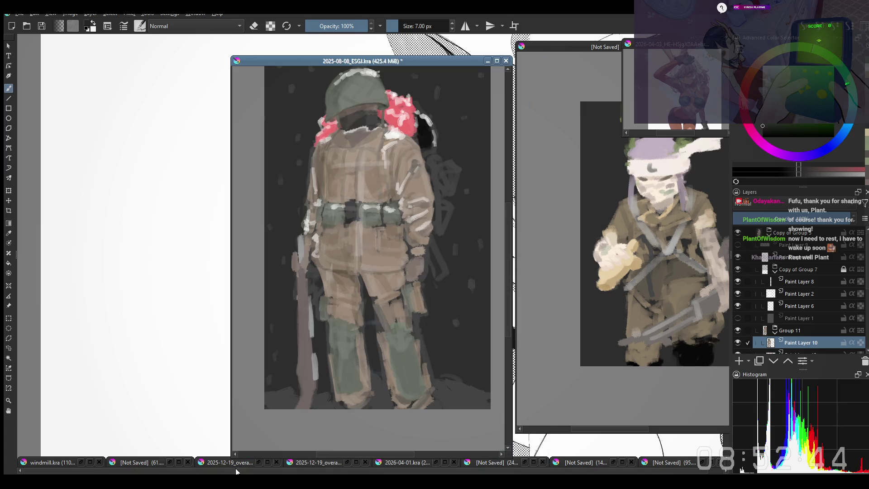
left_click(411, 463)
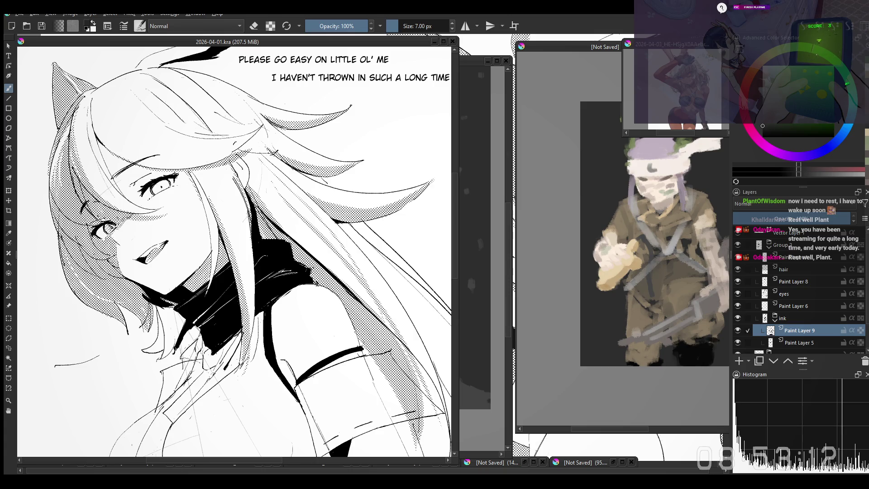
mouse_move(335, 249)
left_mouse_down()
mouse_move(328, 218)
mouse_move(302, 210)
left_mouse_up()
scroll(328, 218, "down", 3)
scroll(328, 219, "up", 3)
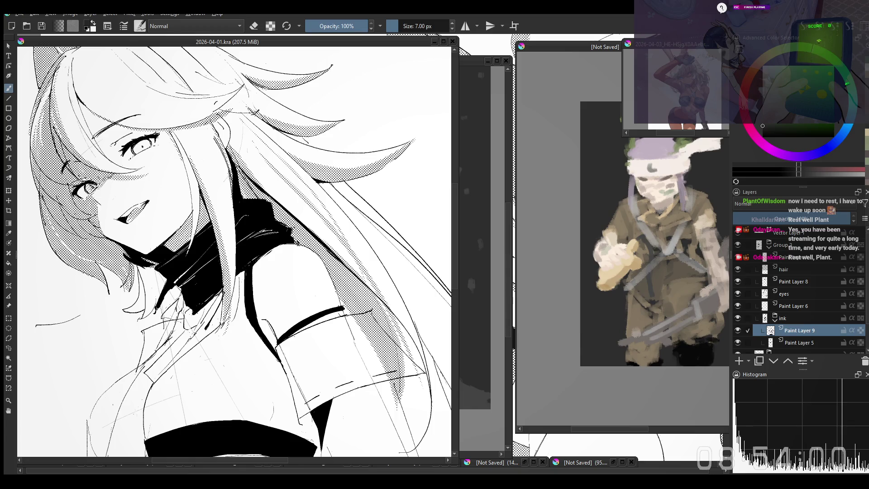
Pick a larger brush preset from the pop-up palette, going from 7 px to about 46 px
right_click(328, 186)
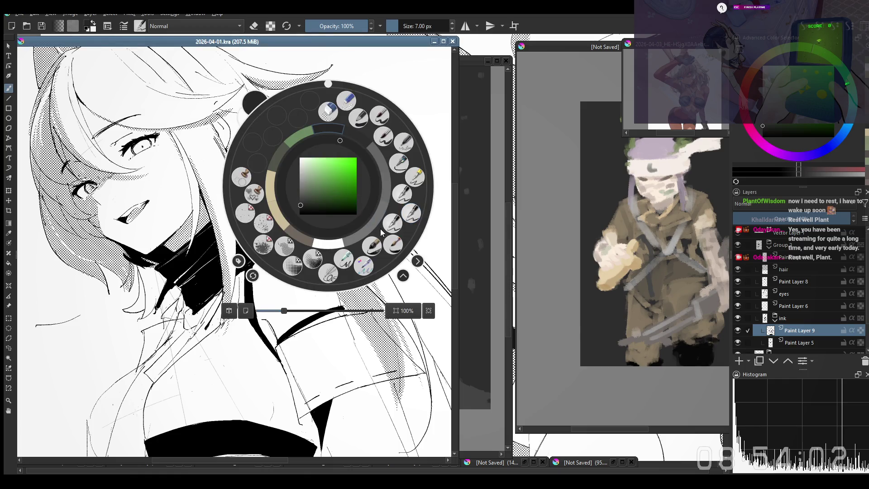
right_click(388, 236)
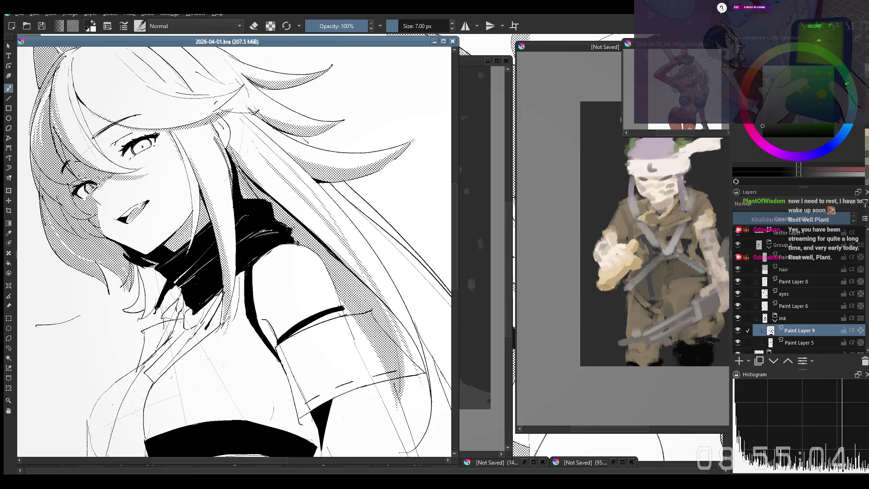
right_click(345, 241)
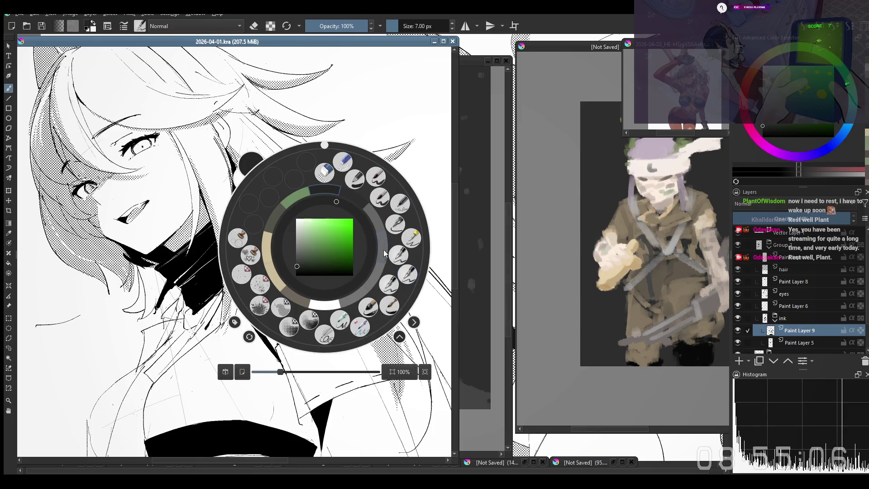
right_click(407, 268)
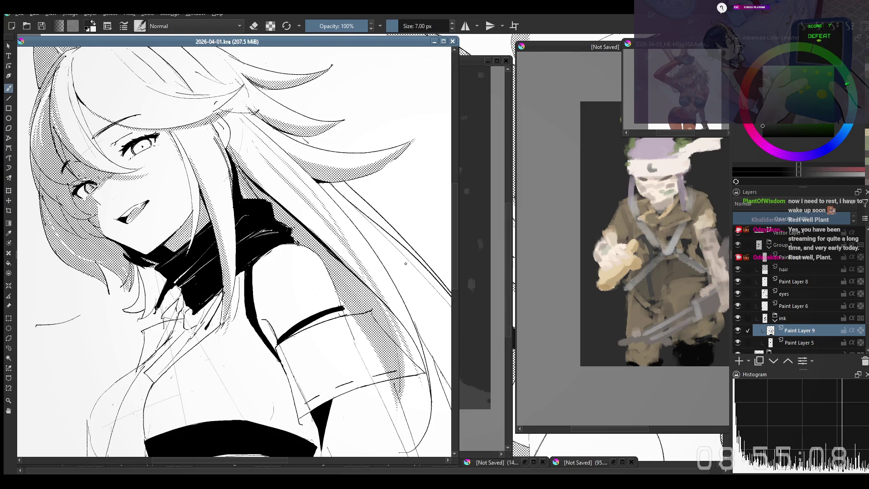
right_click(407, 268)
left_click(386, 191)
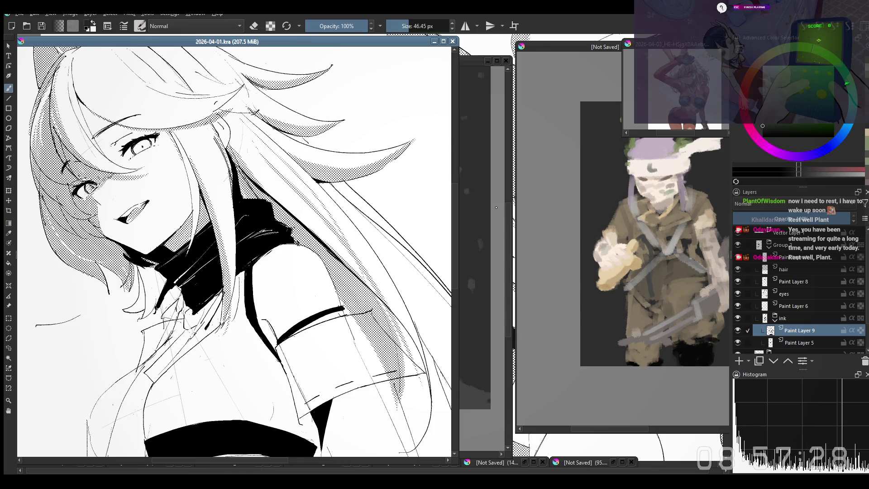
Raise the 2025-08-08_ESGI.kra back-view soldier window above the manga document
left_click(470, 85)
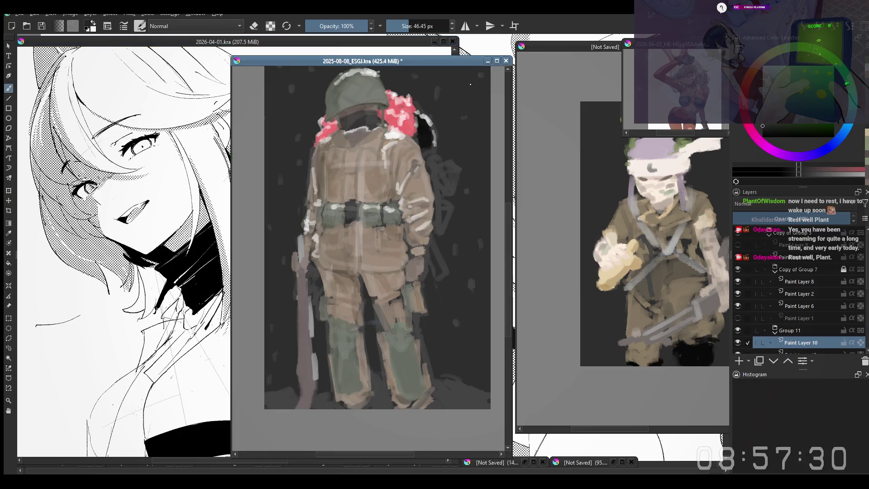
Move the back-view soldier window left and restore both minimized [Not Saved] soldier studies
left_click_drag(419, 64, 419, 63)
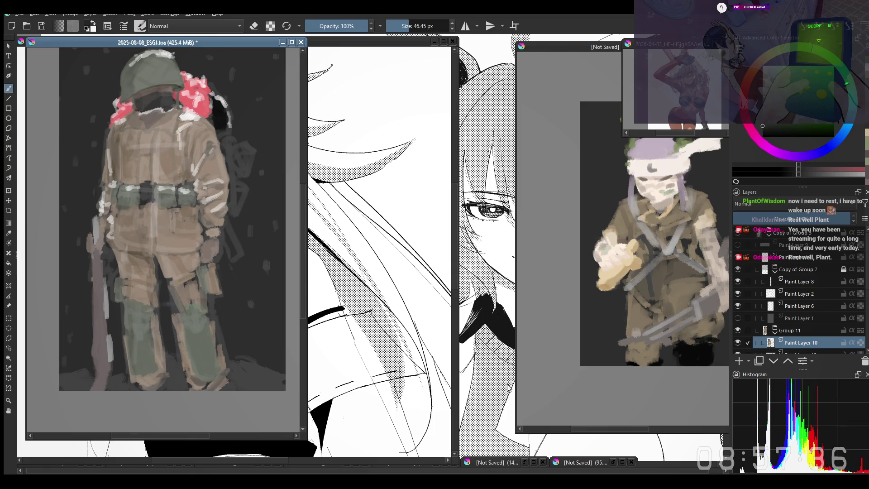
double_click(495, 465)
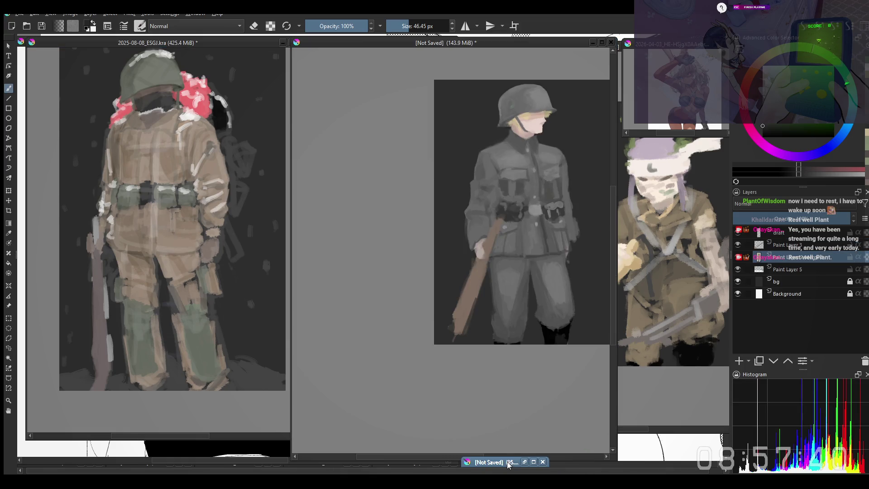
left_click(538, 464)
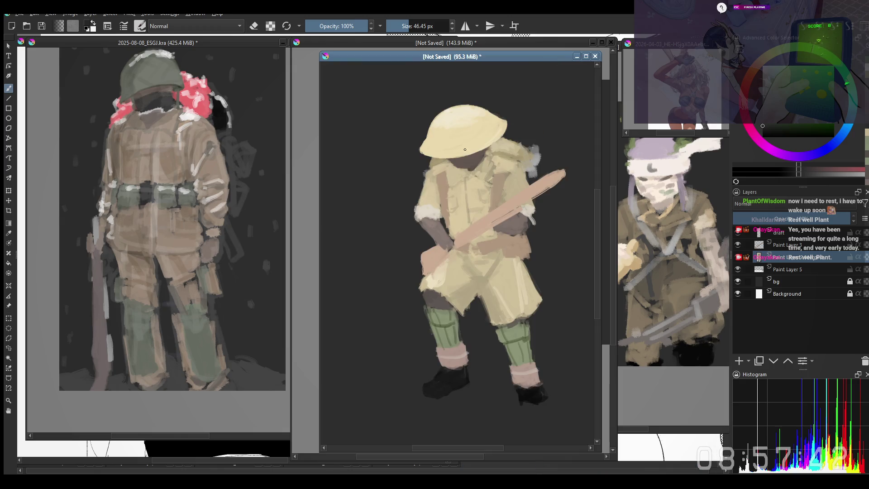
Place the tan soldier window between the grey soldier and back-view soldier studies
mouse_move(449, 58)
left_mouse_down()
mouse_move(335, 53)
mouse_move(453, 53)
left_mouse_up()
left_click(144, 256)
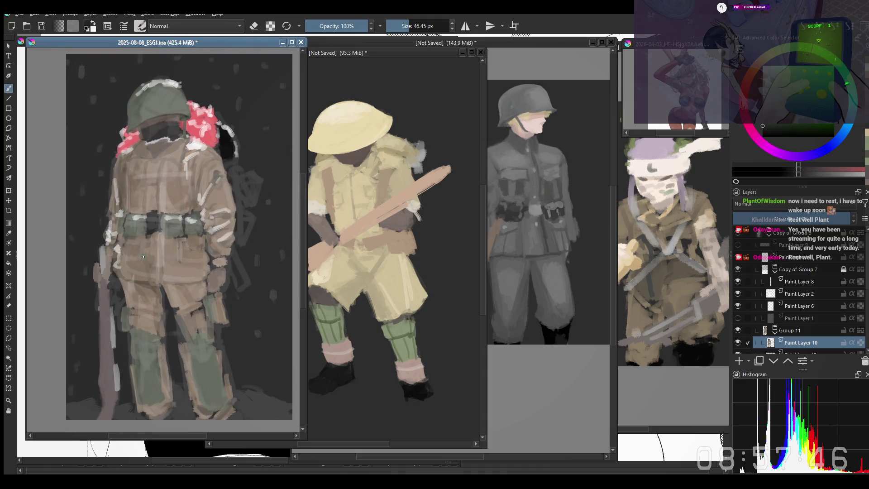
scroll(144, 256, "up", 2)
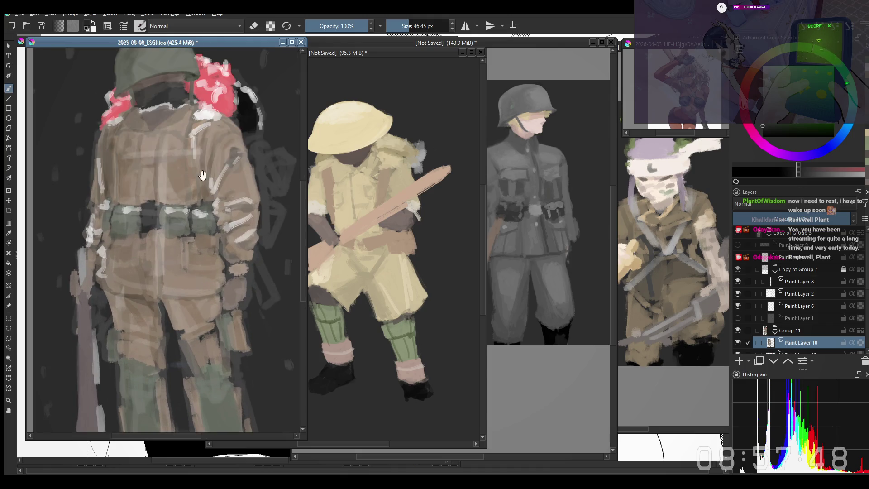
scroll(143, 256, "up", 2)
right_click(178, 203)
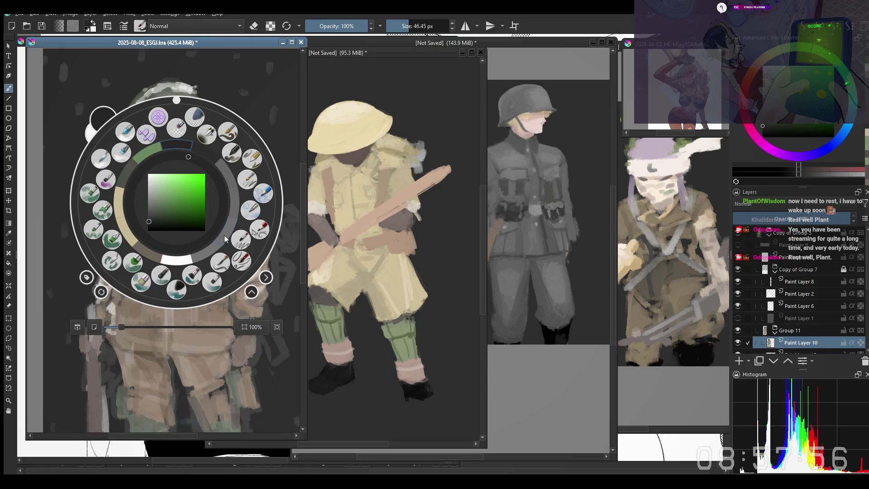
Choose a very large preset on a higher layer with a lighter pinkish colour, then trim the size slightly
left_click(239, 242)
left_click(218, 169, "ctrl")
left_click(217, 168, "ctrl")
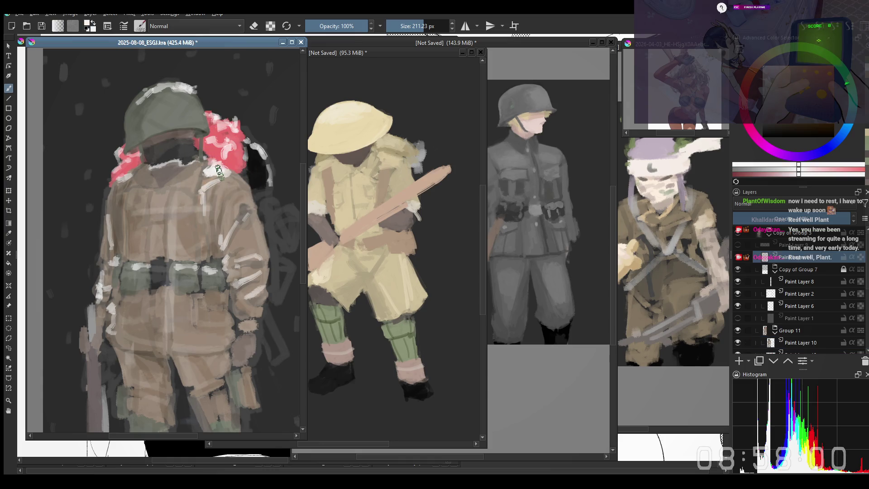
left_click_drag(217, 170, 196, 169)
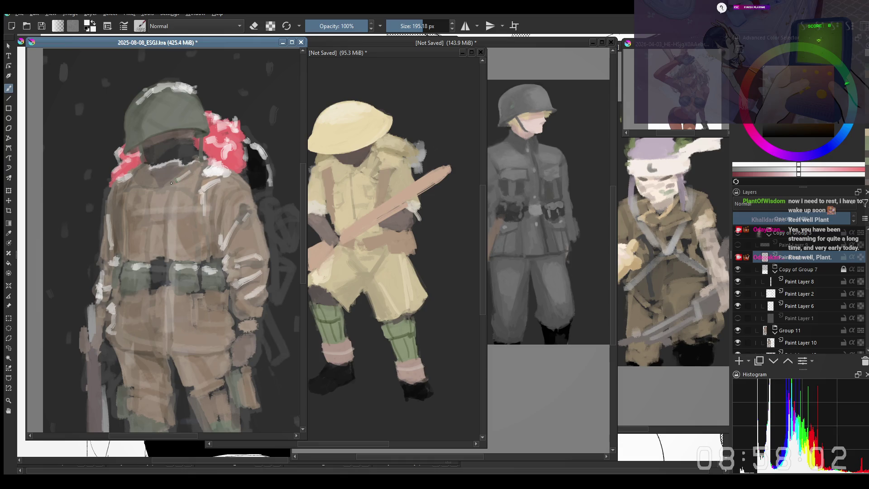
left_click_drag(185, 180, 186, 181)
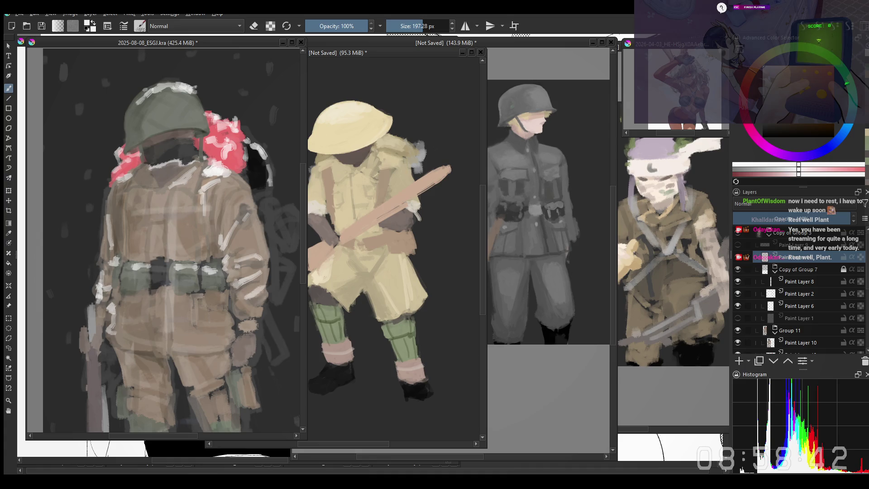
Paint light brown strokes over the jacket collar, adjusting brush size and zooming out between strokes
mouse_move(73, 124)
left_mouse_down()
mouse_move(89, 130)
mouse_move(71, 143)
left_mouse_up()
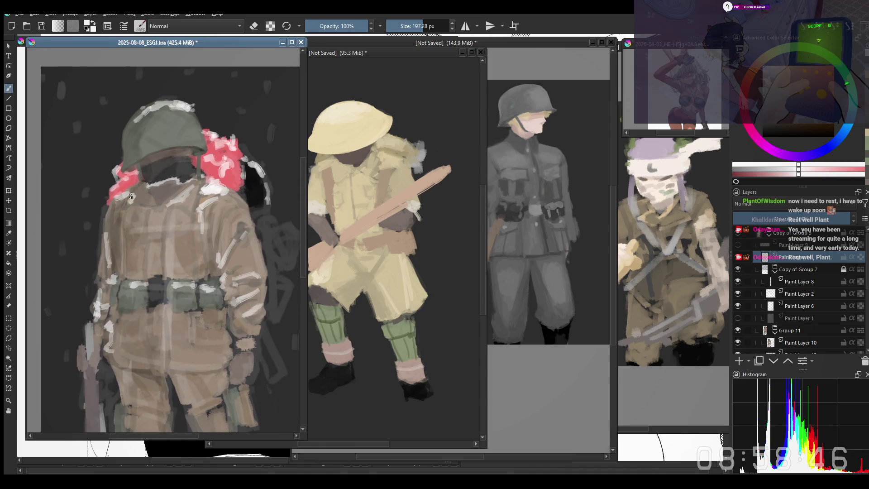
mouse_move(136, 195)
left_mouse_down()
mouse_move(130, 207)
mouse_move(156, 214)
left_mouse_up()
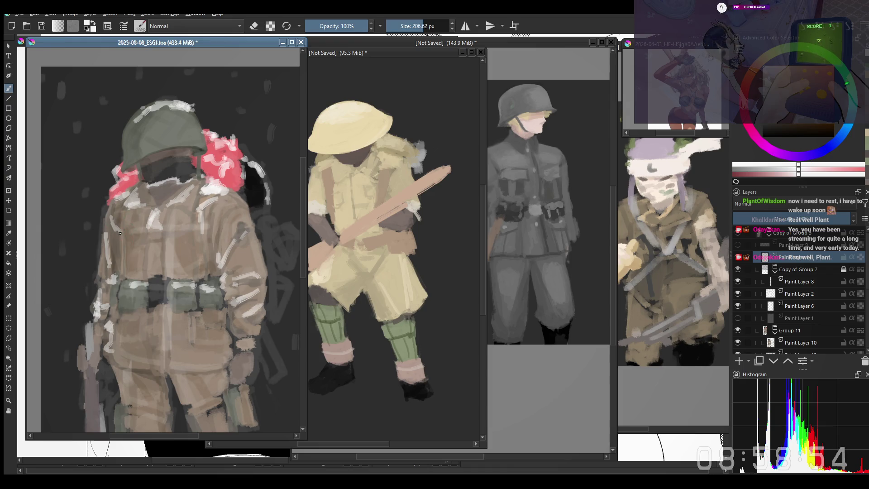
left_click_drag(119, 230, 218, 197, "shift")
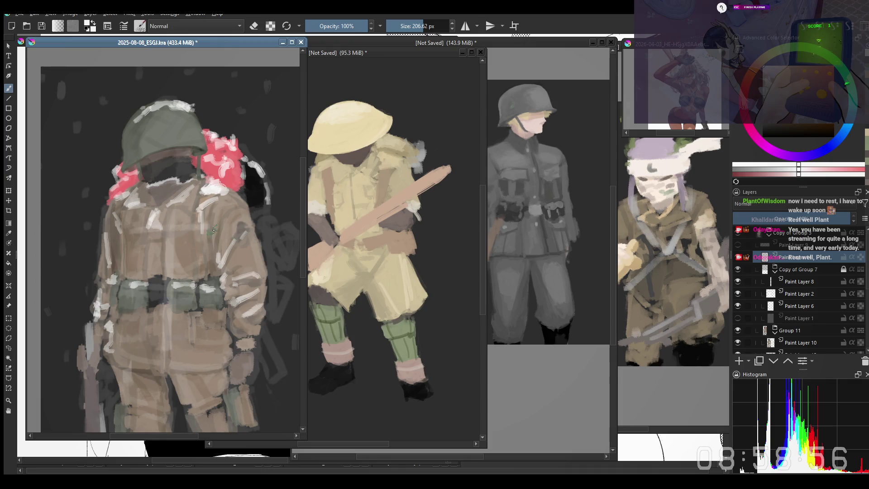
left_click_drag(217, 198, 104, 207, "shift")
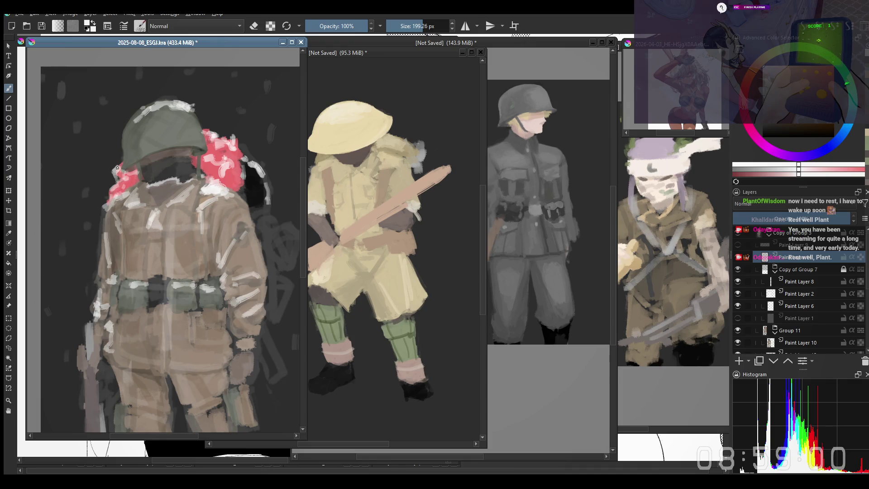
left_click_drag(126, 115, 134, 110, "shift")
key("minus")
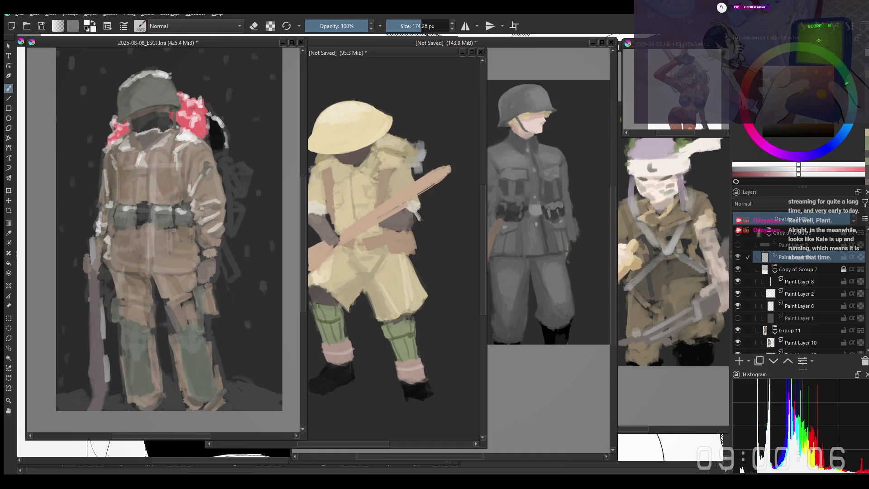
left_click(253, 226)
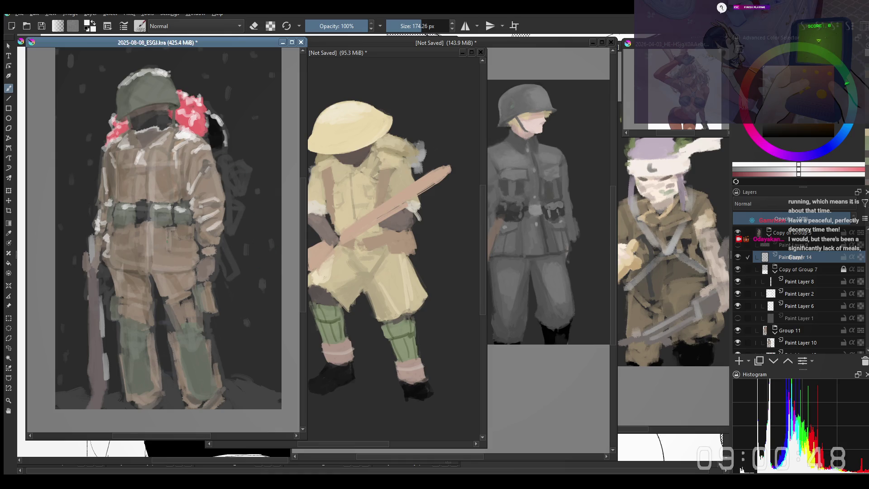
scroll(145, 274, "up", 1)
Grow the brush to roughly 198 px and sample the belt's colour and layer
left_click_drag(139, 283, 159, 253, "shift")
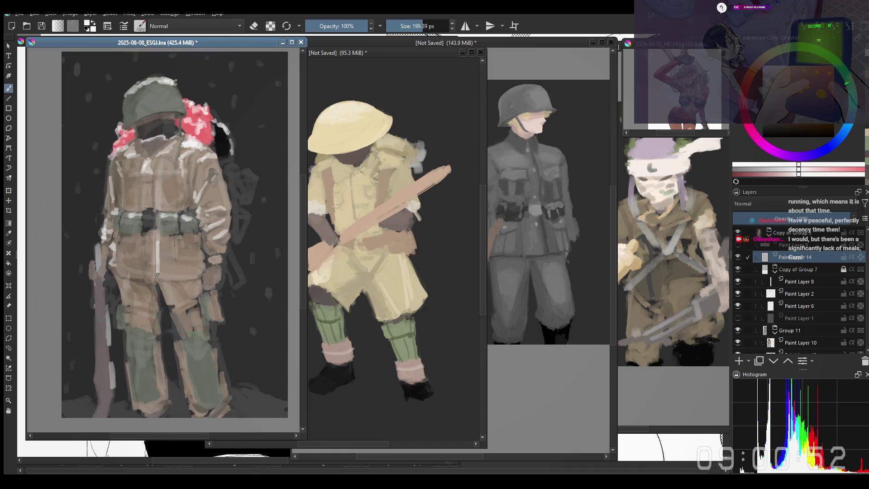
left_click_drag(175, 215, 163, 217)
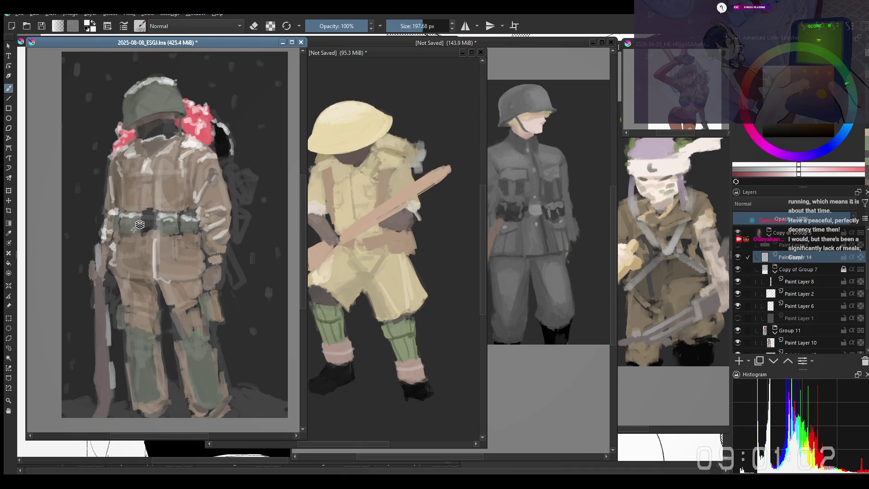
left_click(135, 231)
Pick Paint Layer 10 from the belt and shrink the brush to about 180 px
left_click(128, 227, "ctrl")
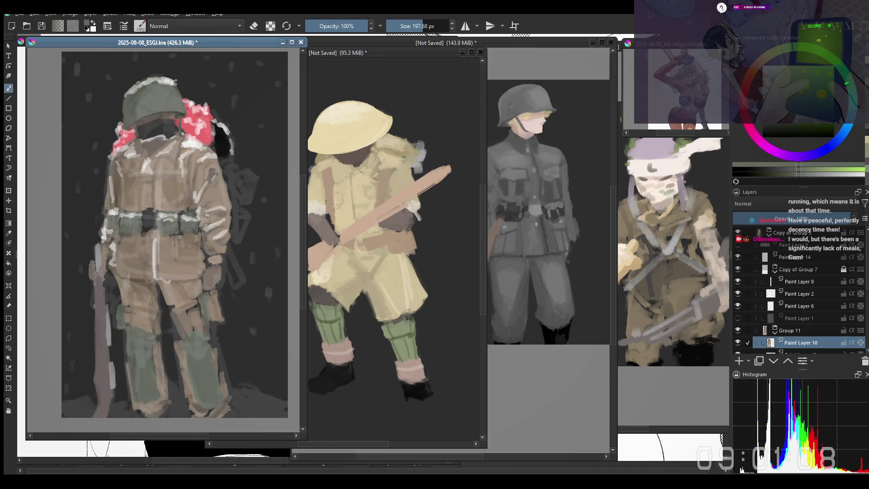
scroll(110, 229, "down", 1)
scroll(110, 229, "up", 1)
scroll(75, 196, "up", 1)
scroll(74, 196, "down", 1)
scroll(75, 196, "down", 1)
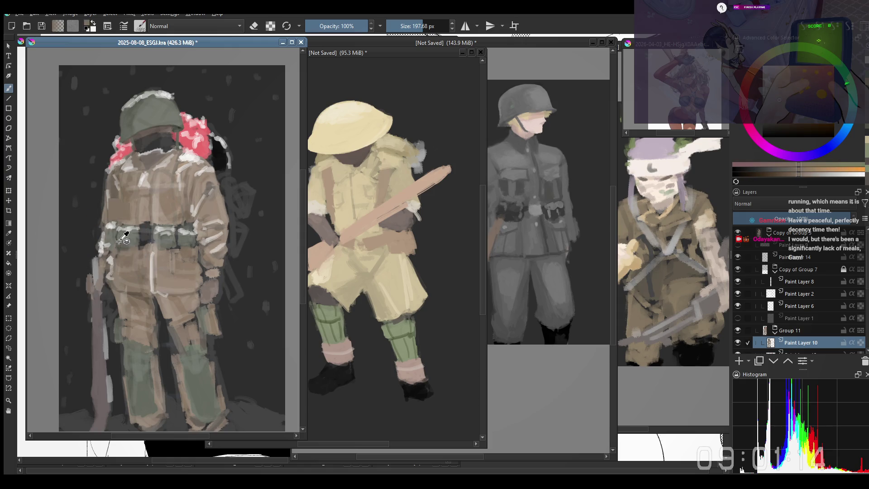
left_click_drag(133, 233, 113, 239)
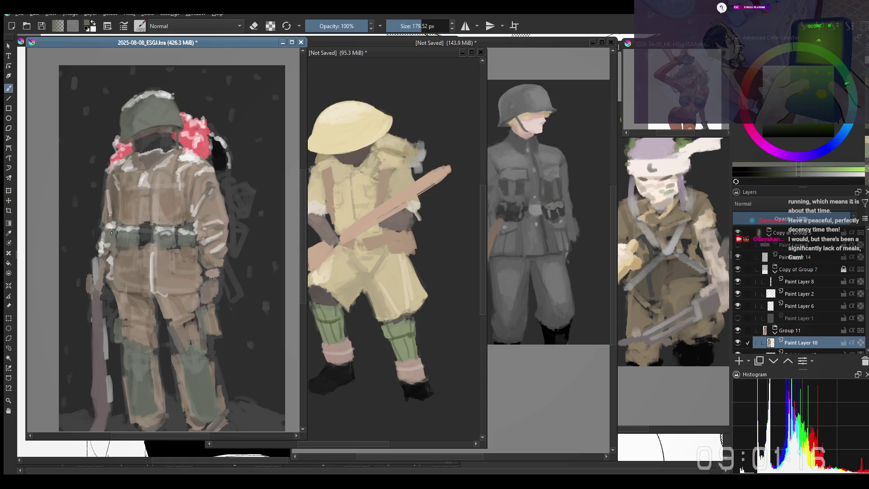